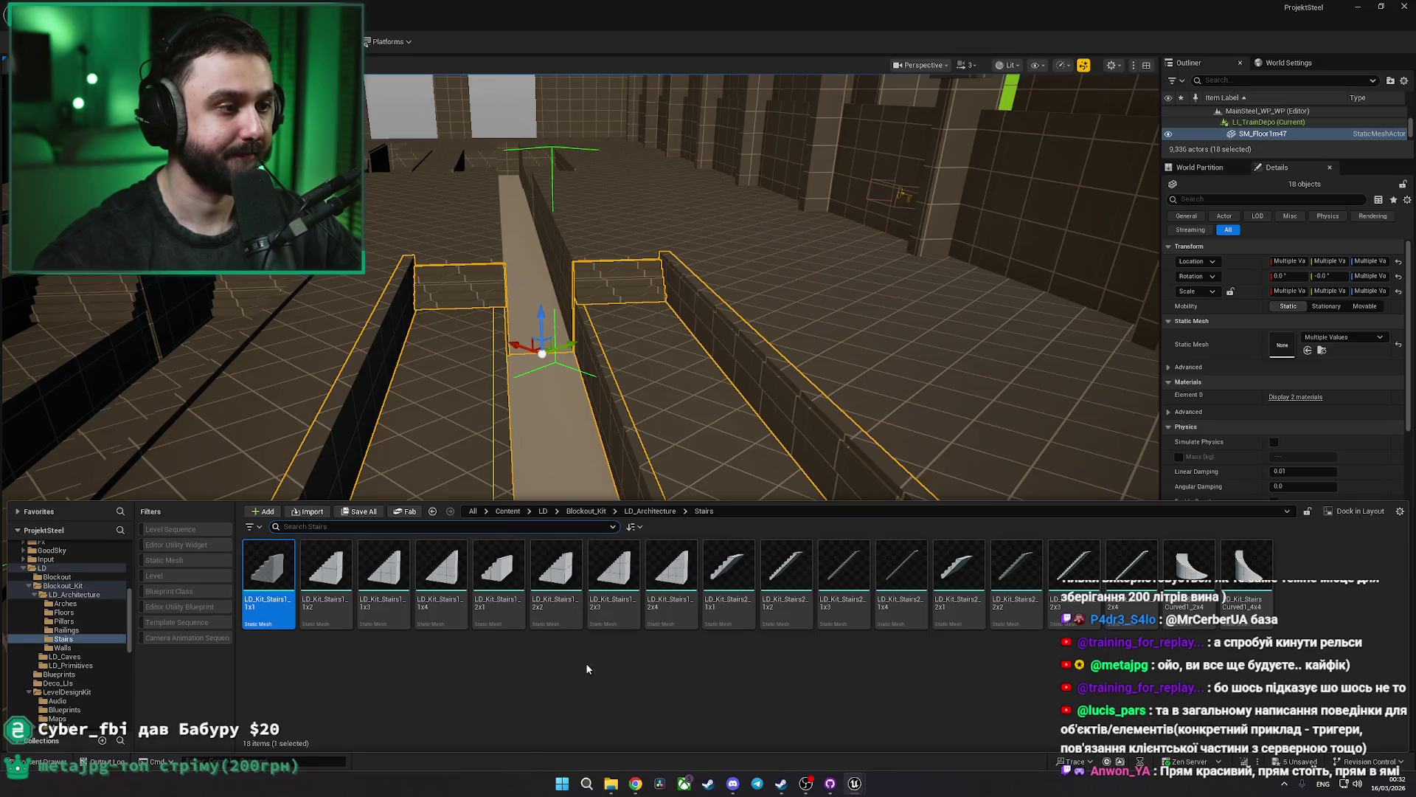
Search the content for 'cart', then place and delete two trial cart level instances over the track
click(550, 697)
click(507, 510)
click(472, 525)
text(cart)
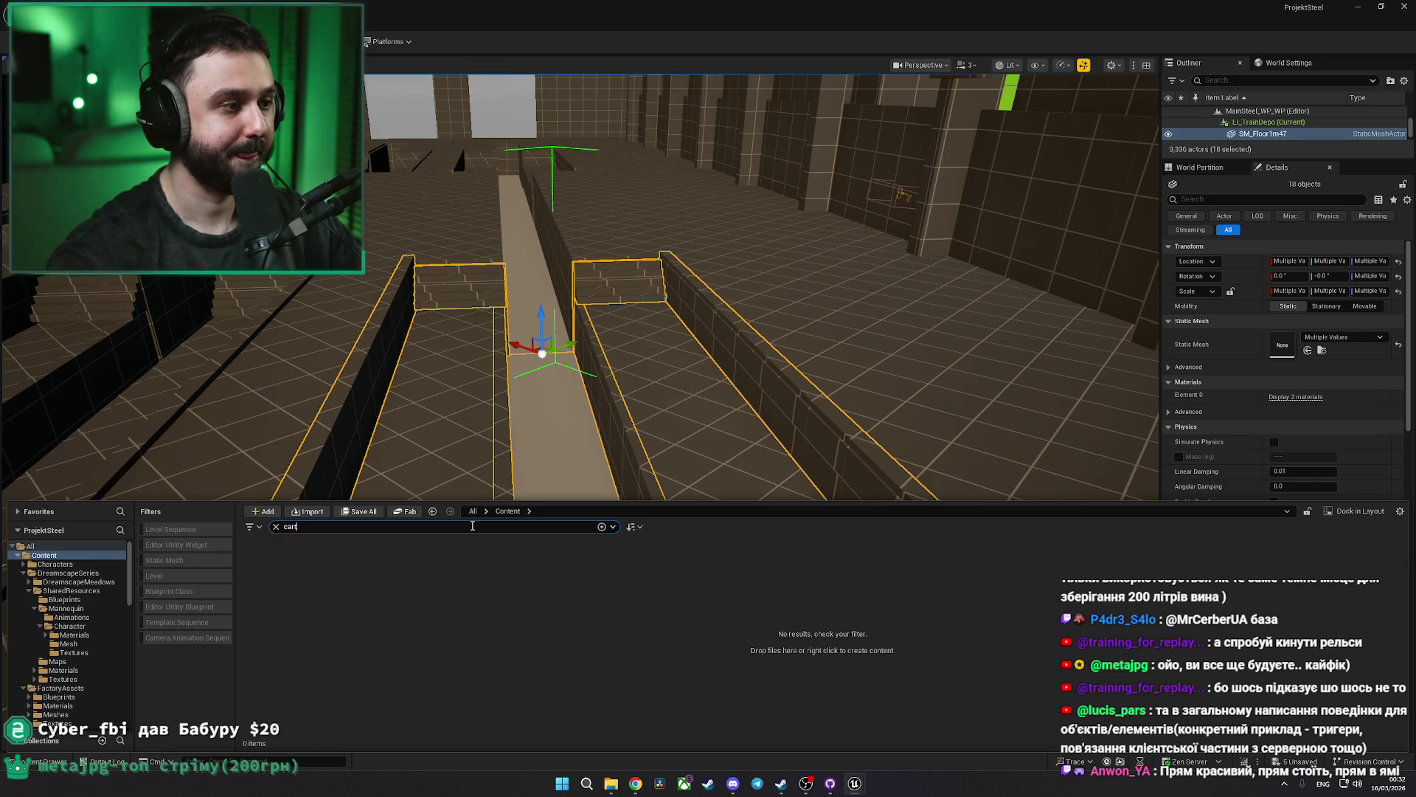
mouse_move(281, 585)
mouse_down()
mouse_move(557, 353)
mouse_move(590, 354)
mouse_up()
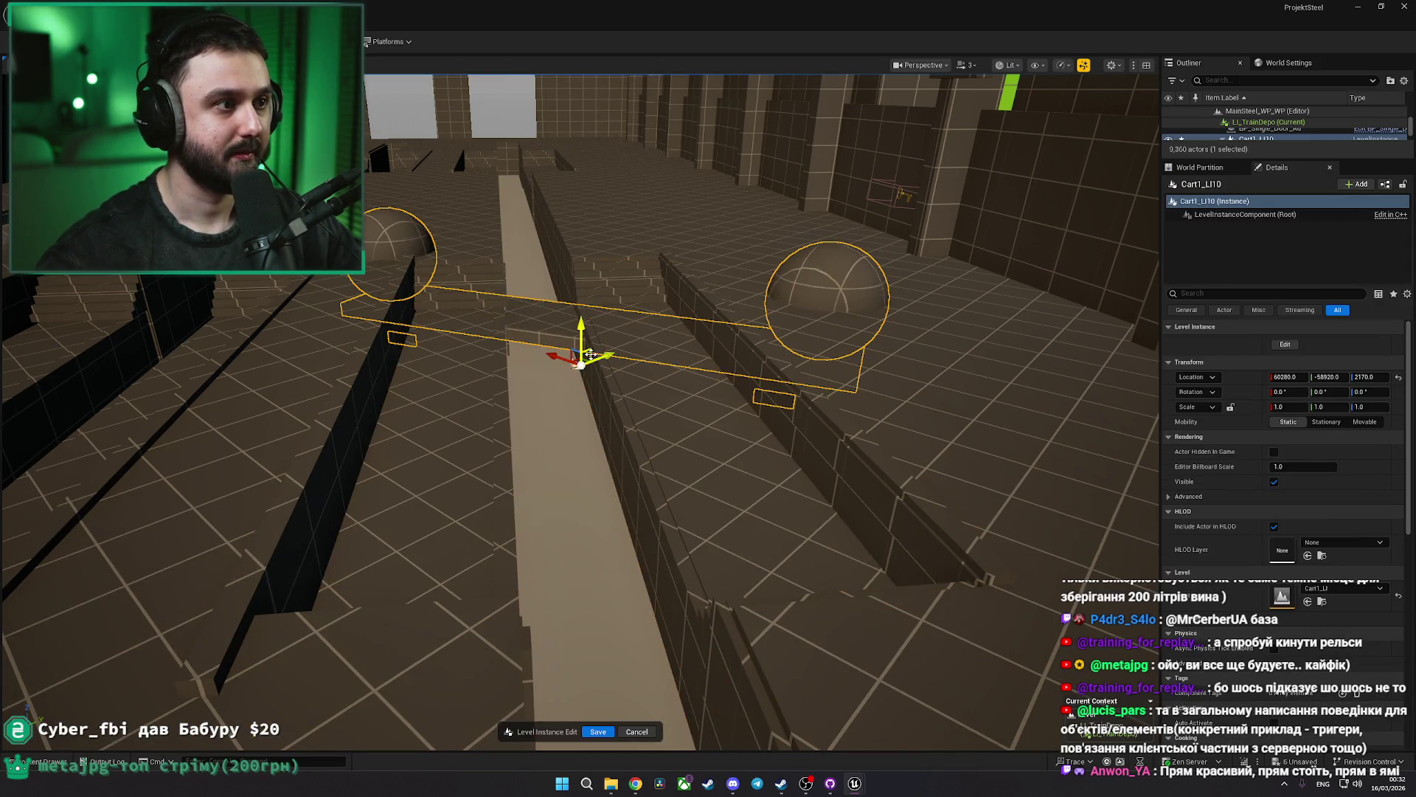
key(Delete)
click(44, 762)
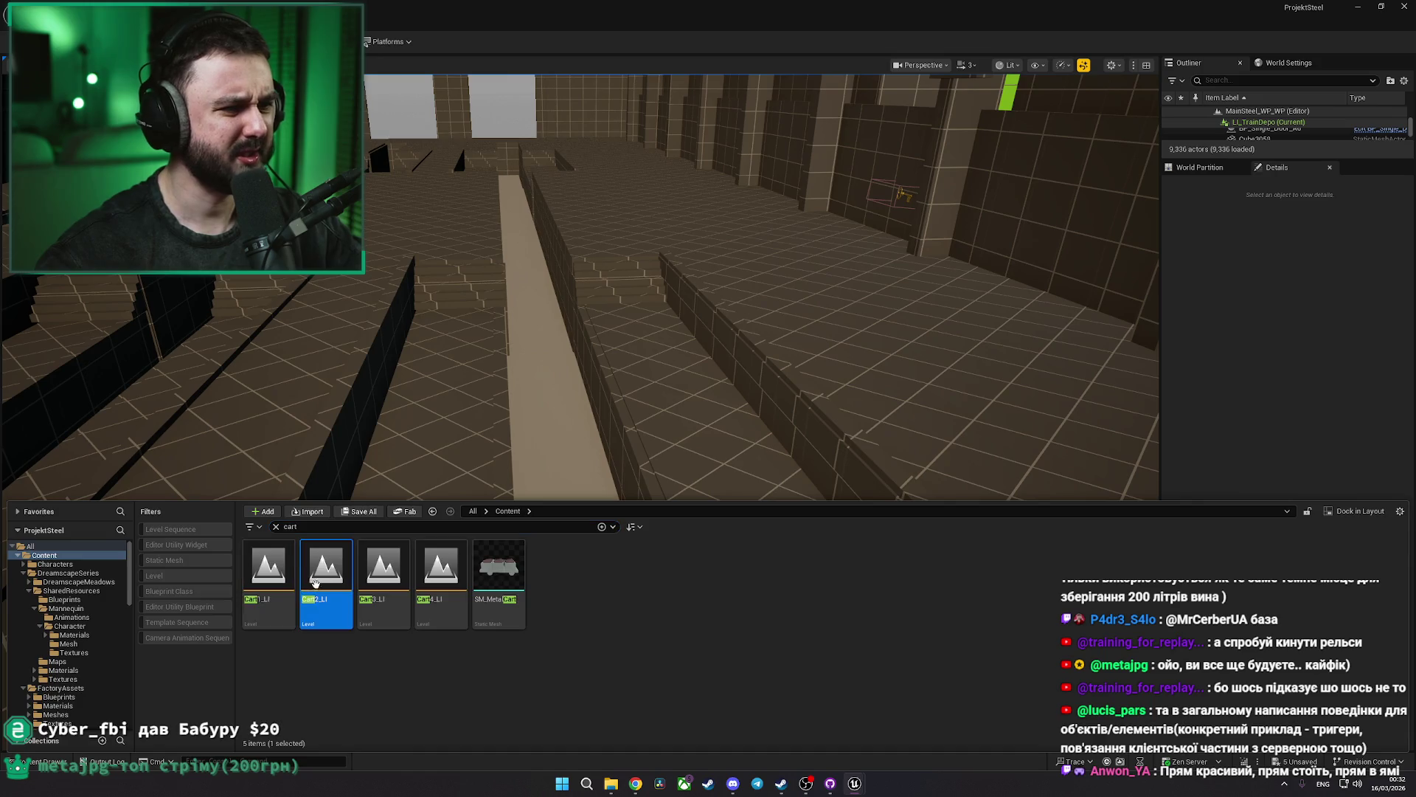
drag(316, 585, 590, 359)
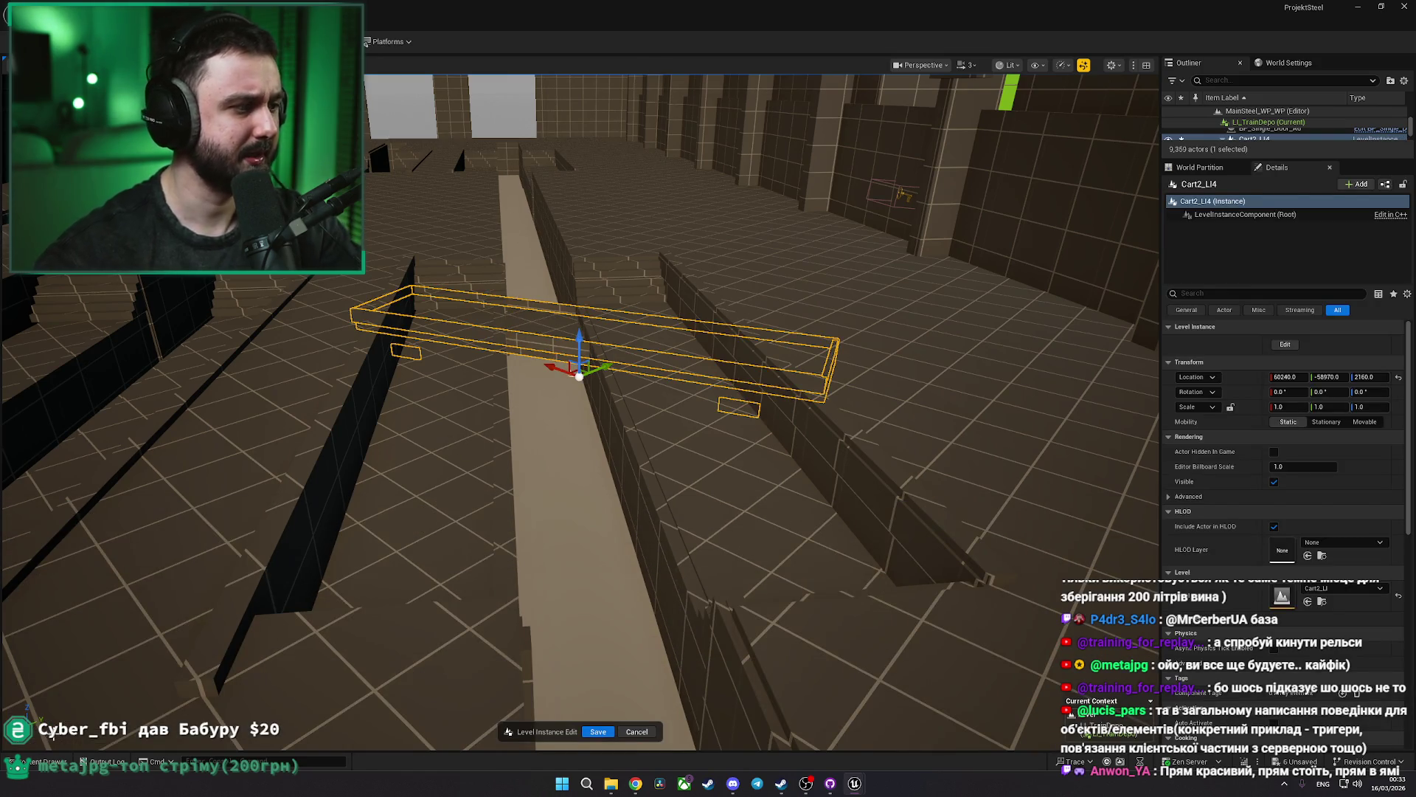
key(Delete)
click(45, 761)
Place the box-shaped Cart3_LI over the track, rotated 60° and raised slightly
mouse_move(379, 583)
mouse_down()
mouse_move(603, 344)
mouse_move(560, 373)
mouse_up()
key(e)
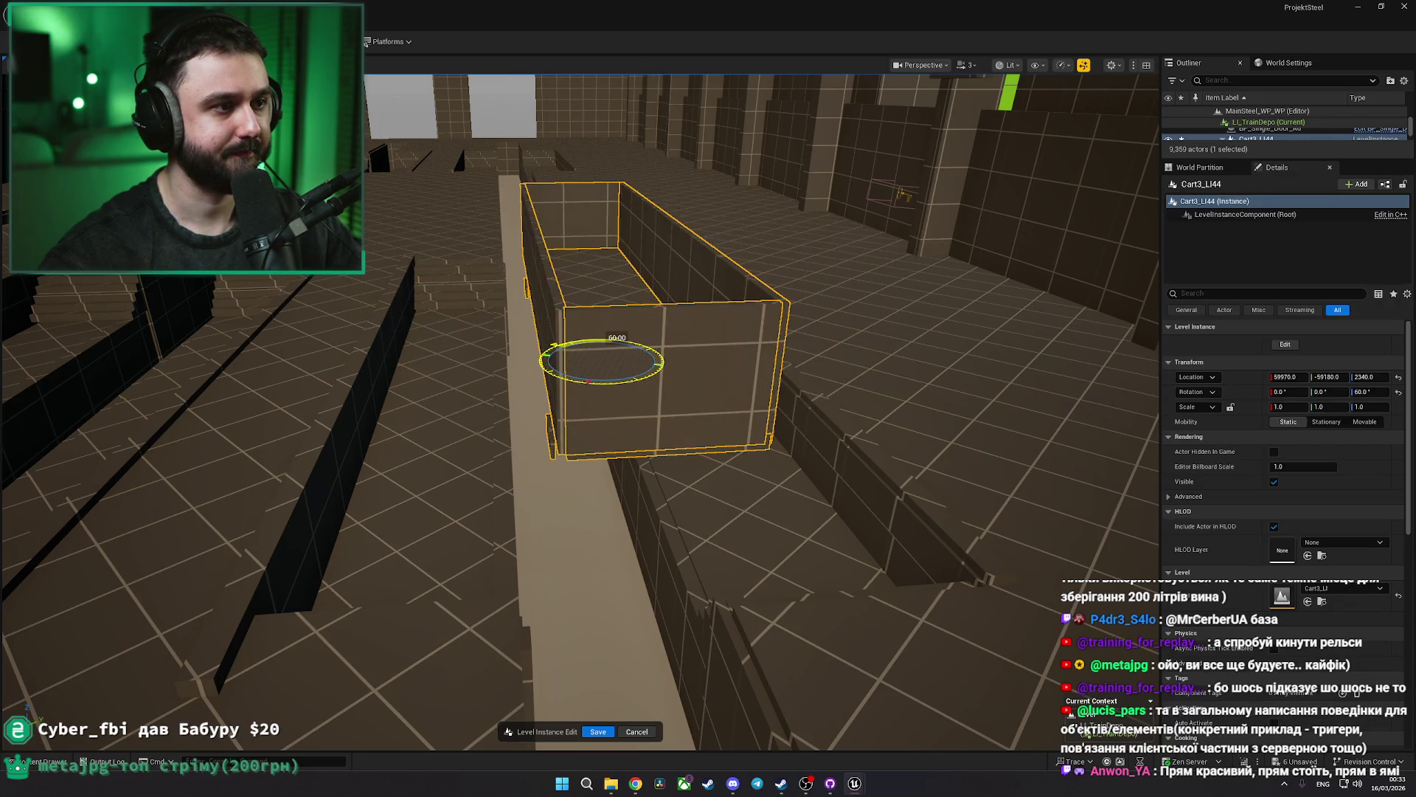
key(f)
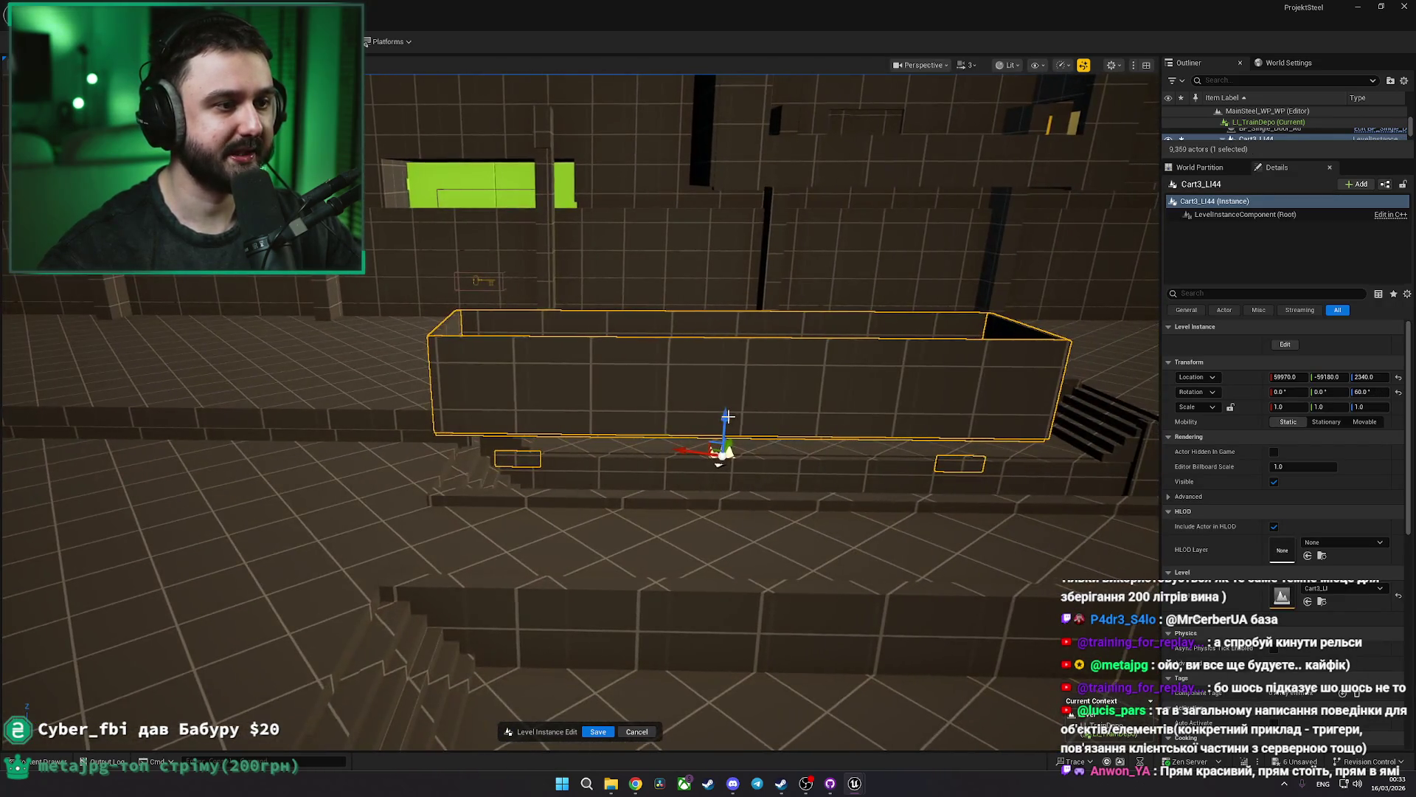
Slide Cart3_LI44 along the track and lower it to Z 2410 onto the rails
mouse_move(697, 451)
mouse_down()
mouse_move(595, 427)
mouse_move(696, 398)
mouse_move(724, 430)
mouse_up()
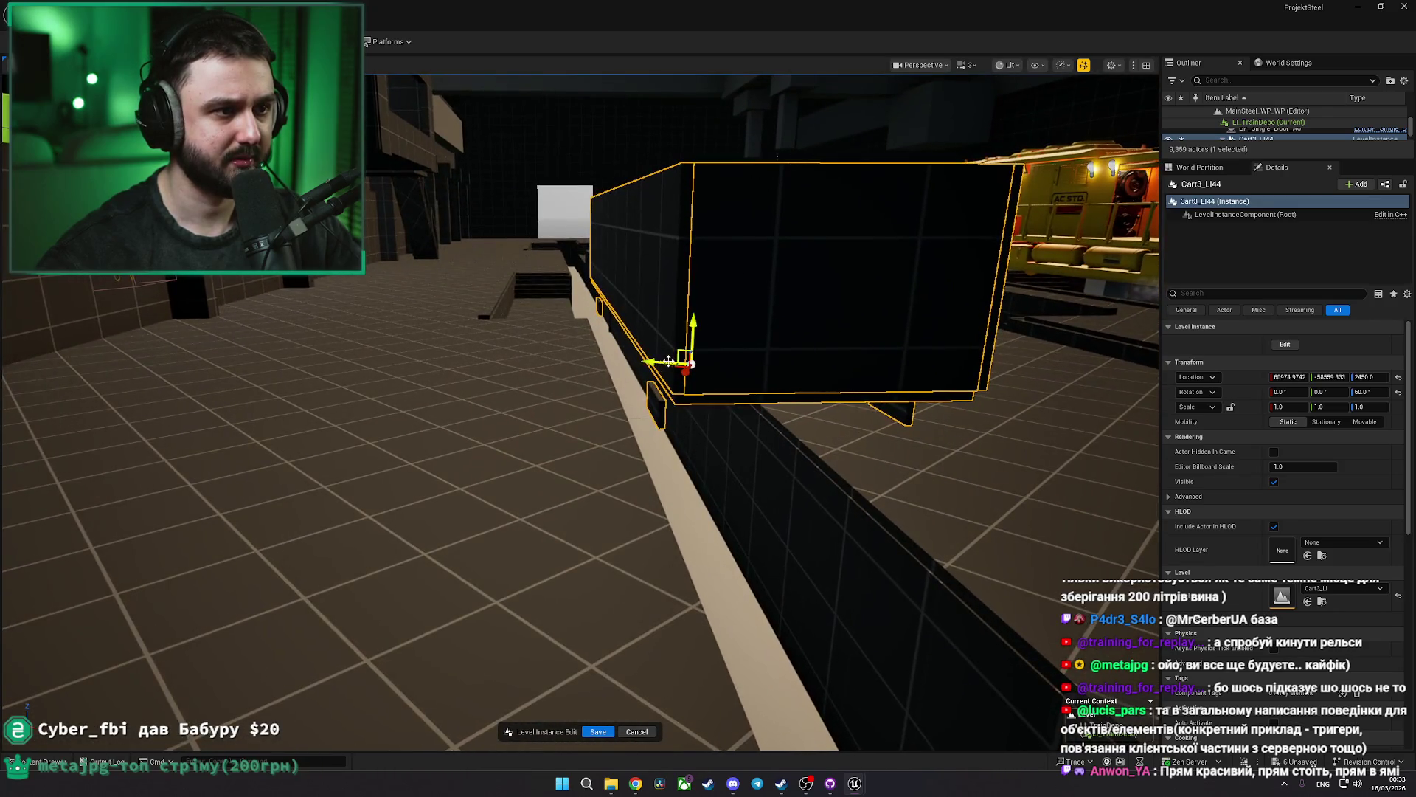
drag(668, 360, 658, 359)
drag(531, 334, 531, 345)
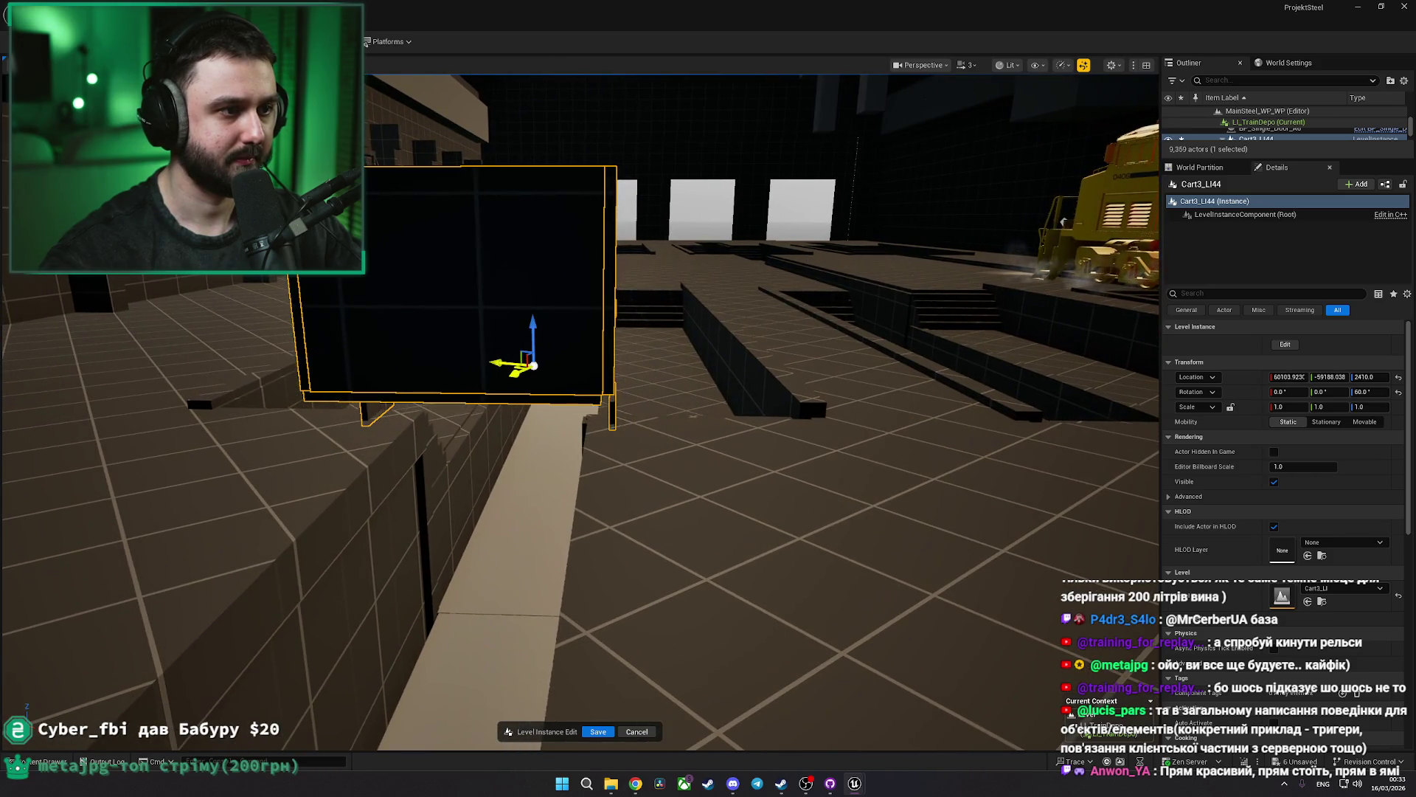
Frame the cart and orbit around it to check its placement on the rails
key(f)
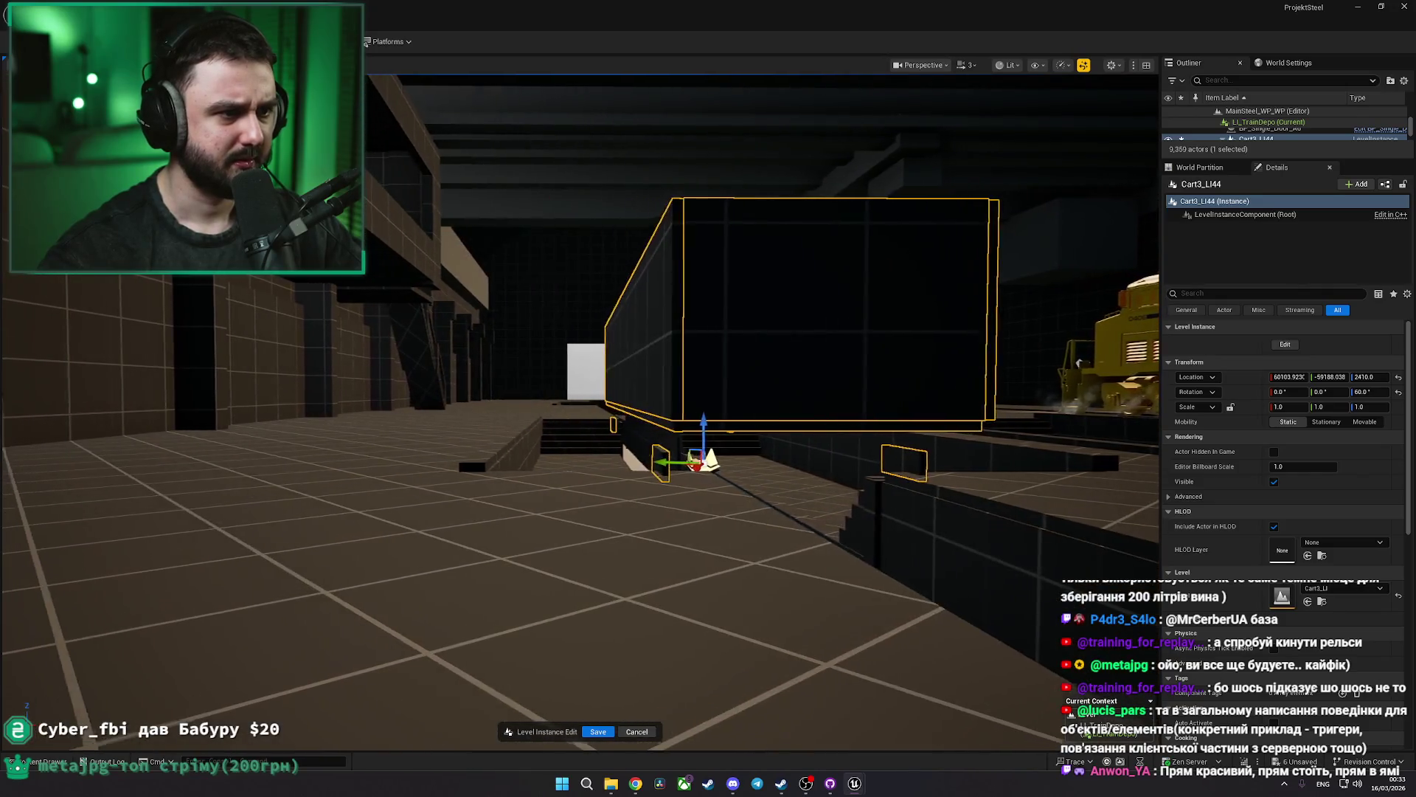
drag(738, 443, 509, 443)
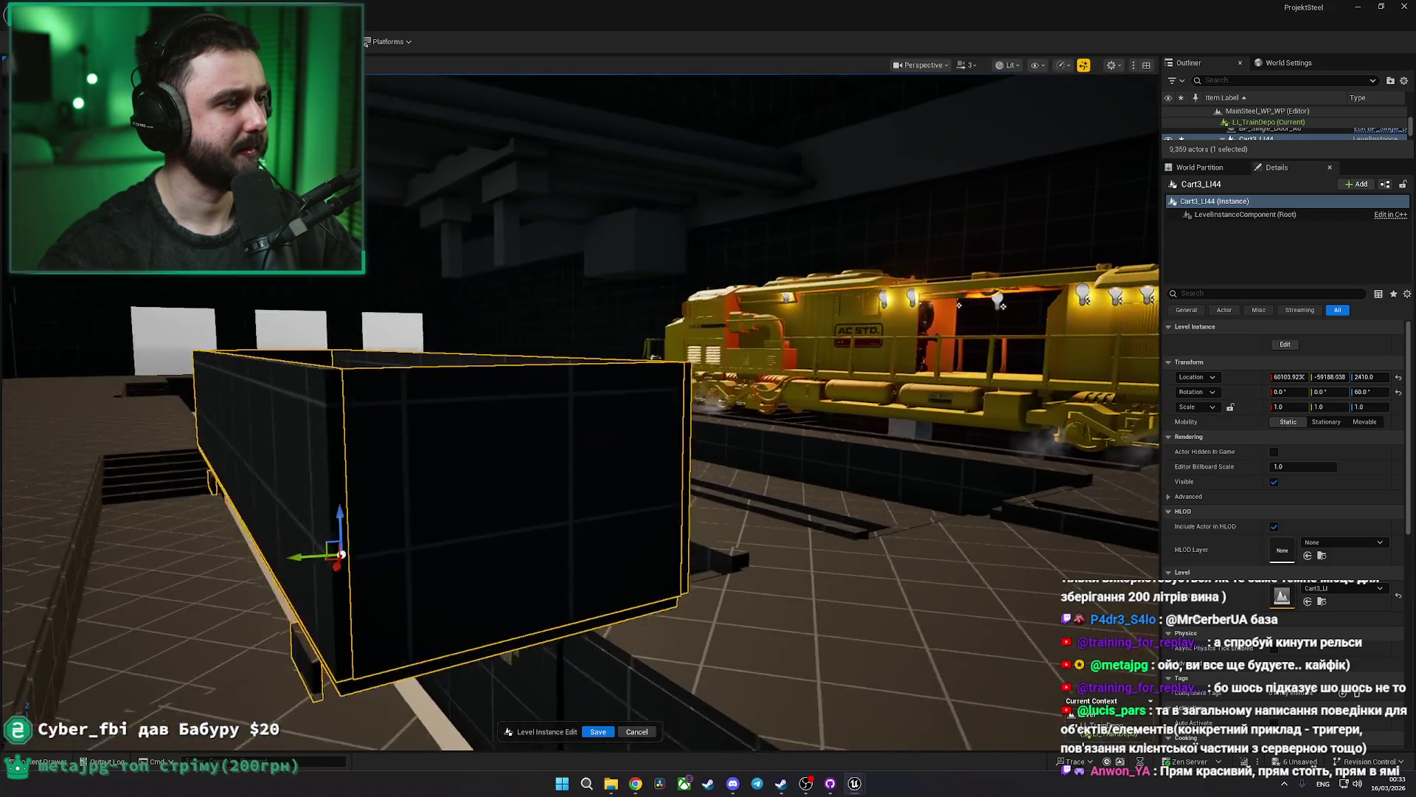
key(a)
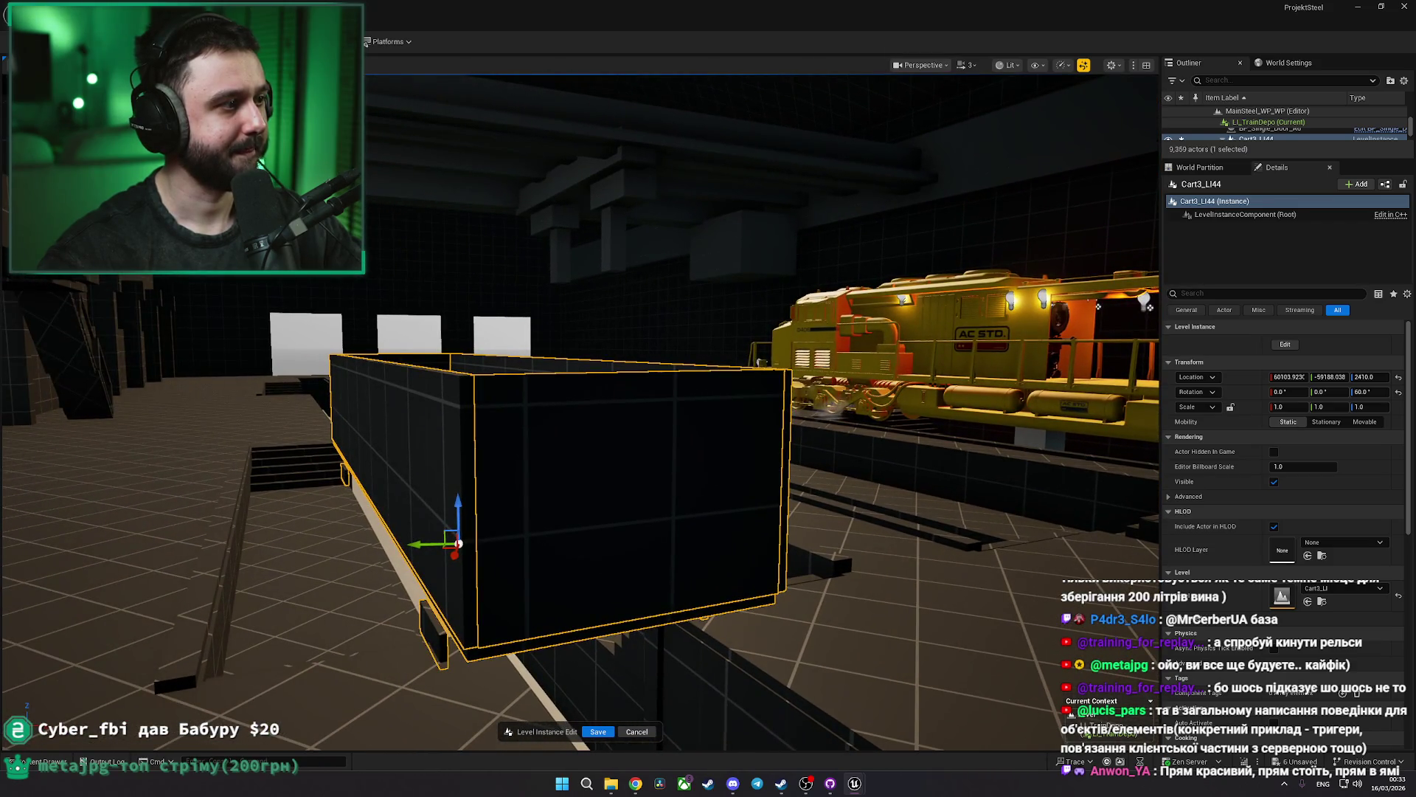
key(s)
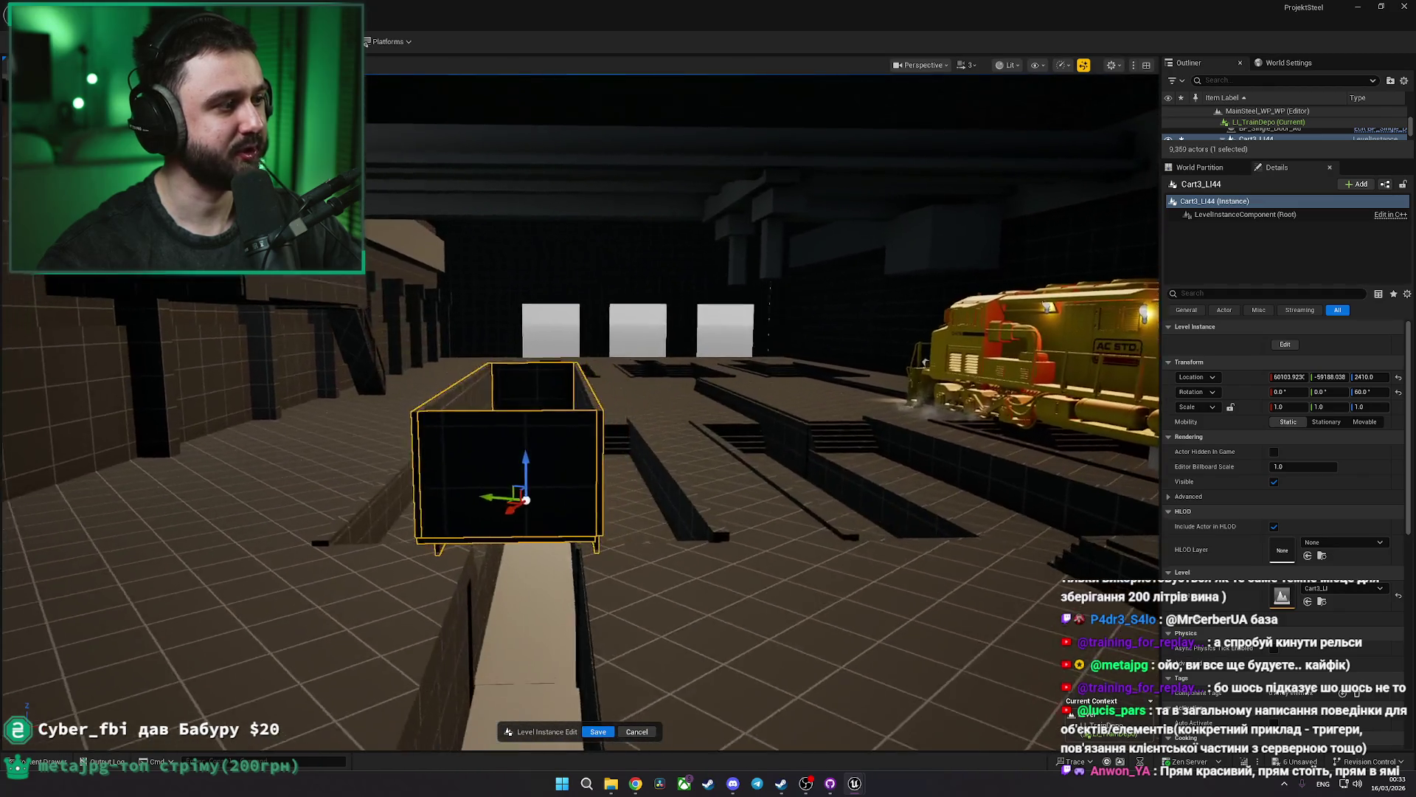
key(e)
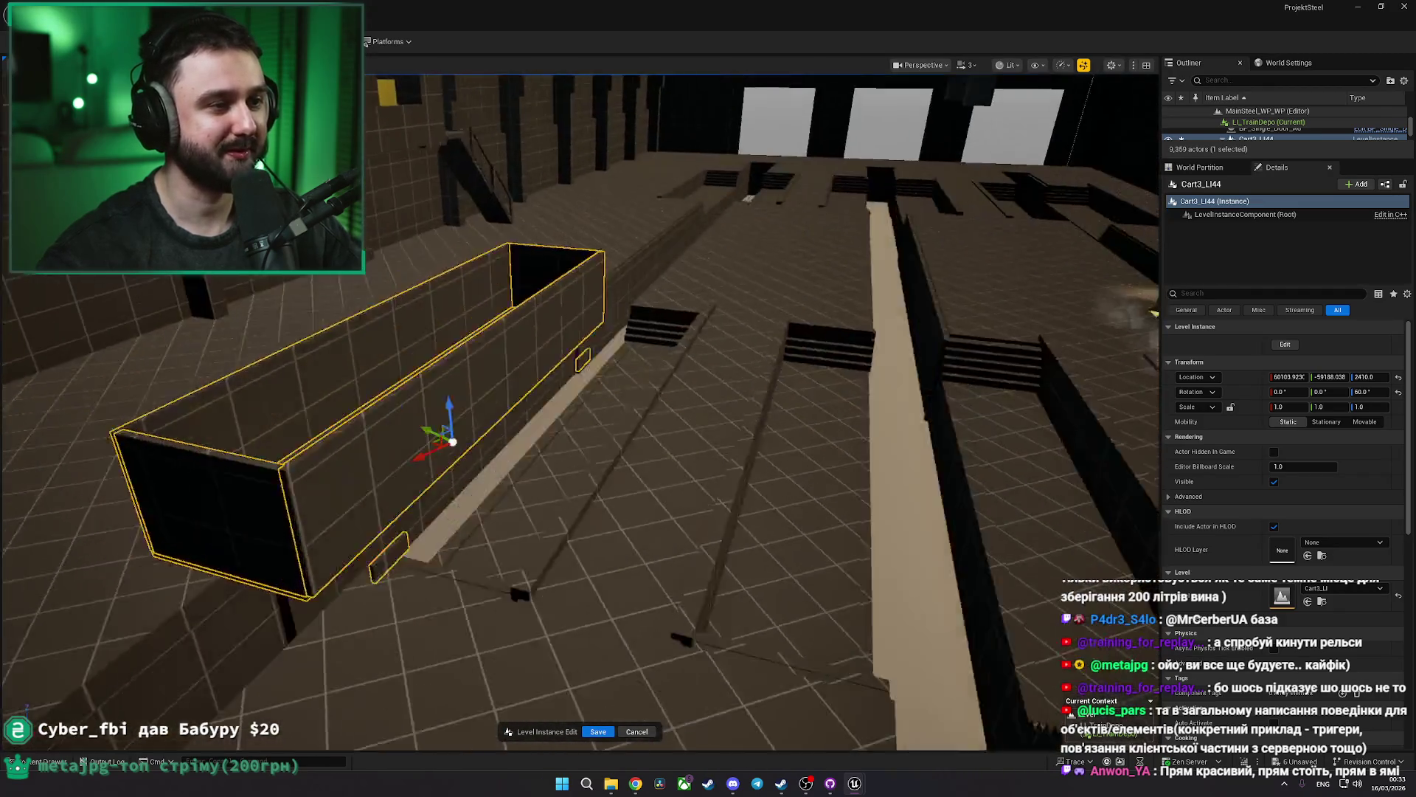
key(a)
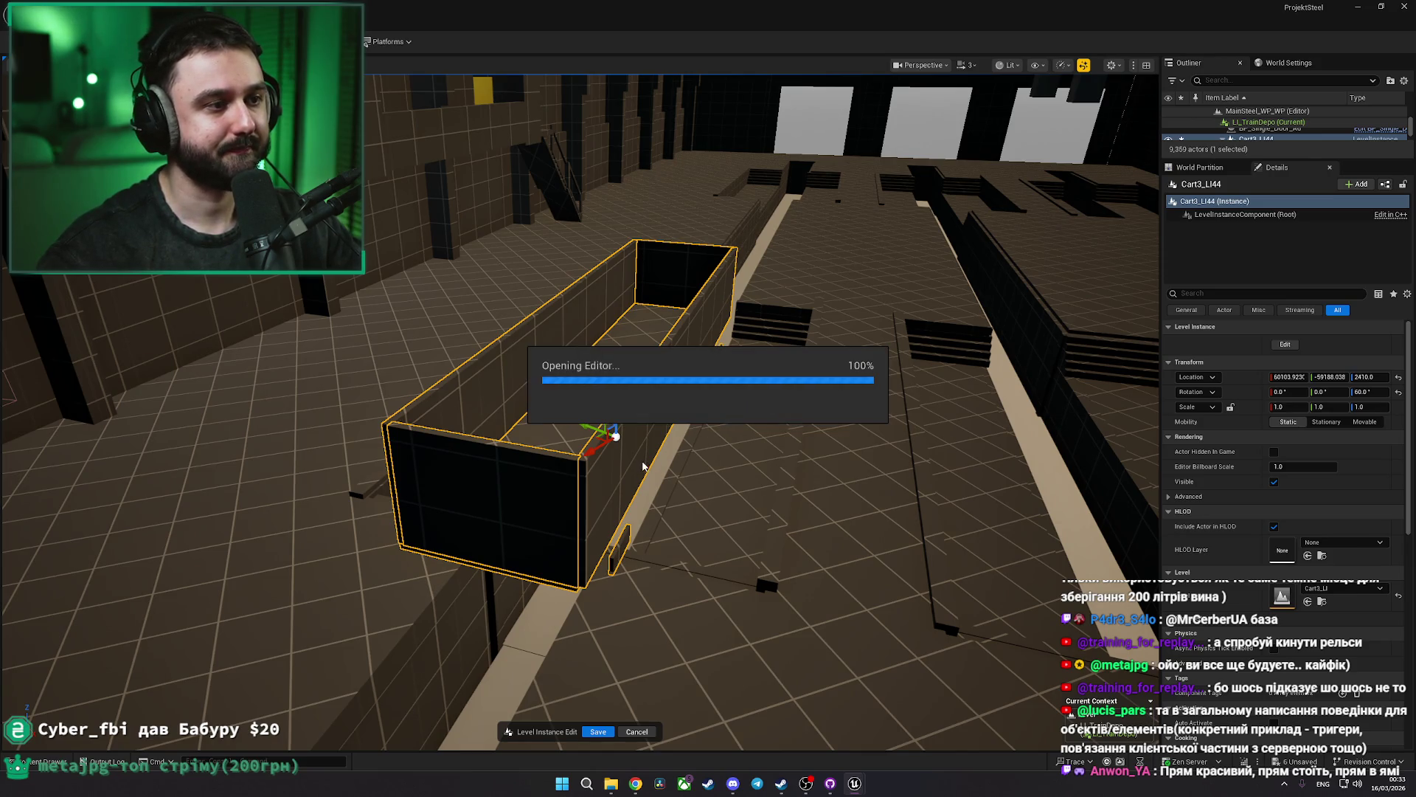
key(w)
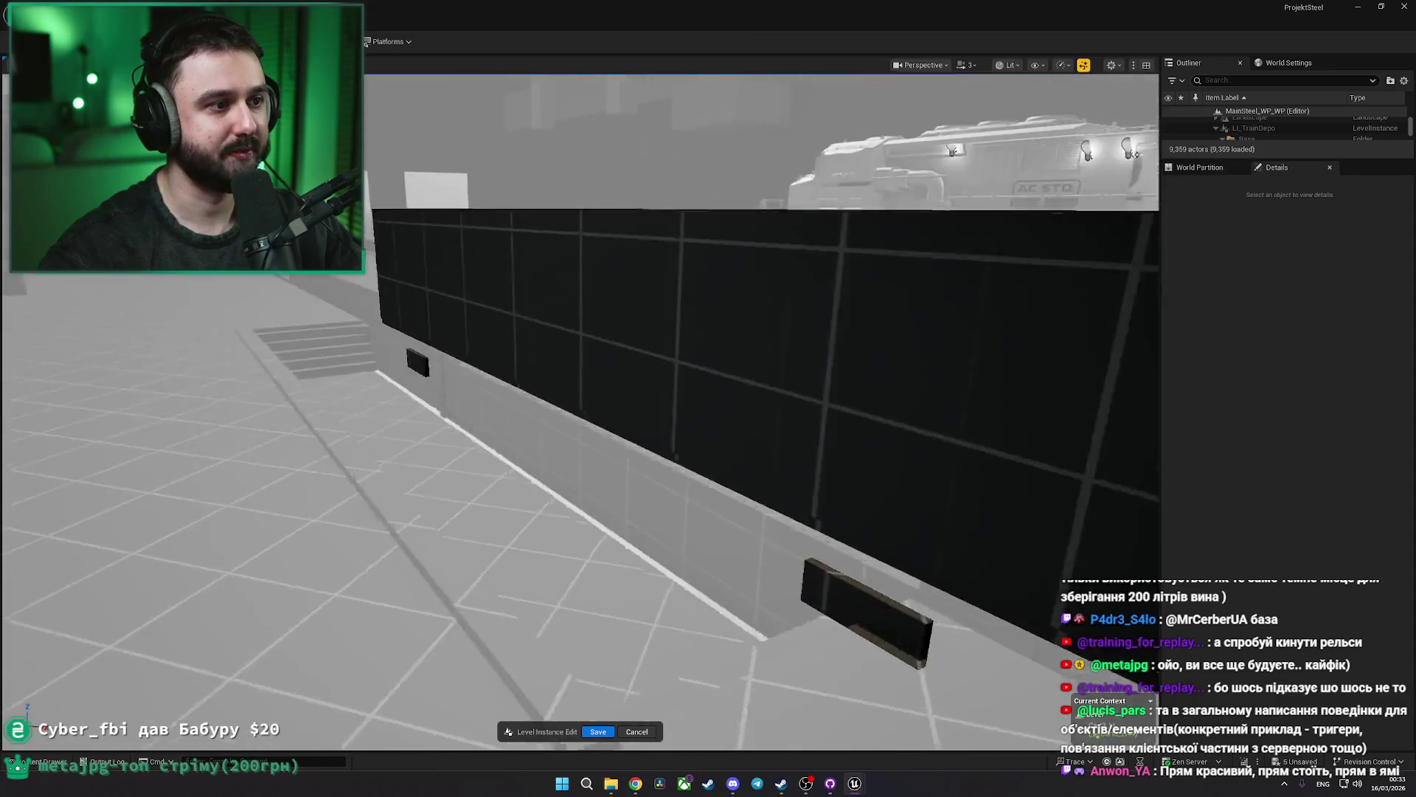
key(s)
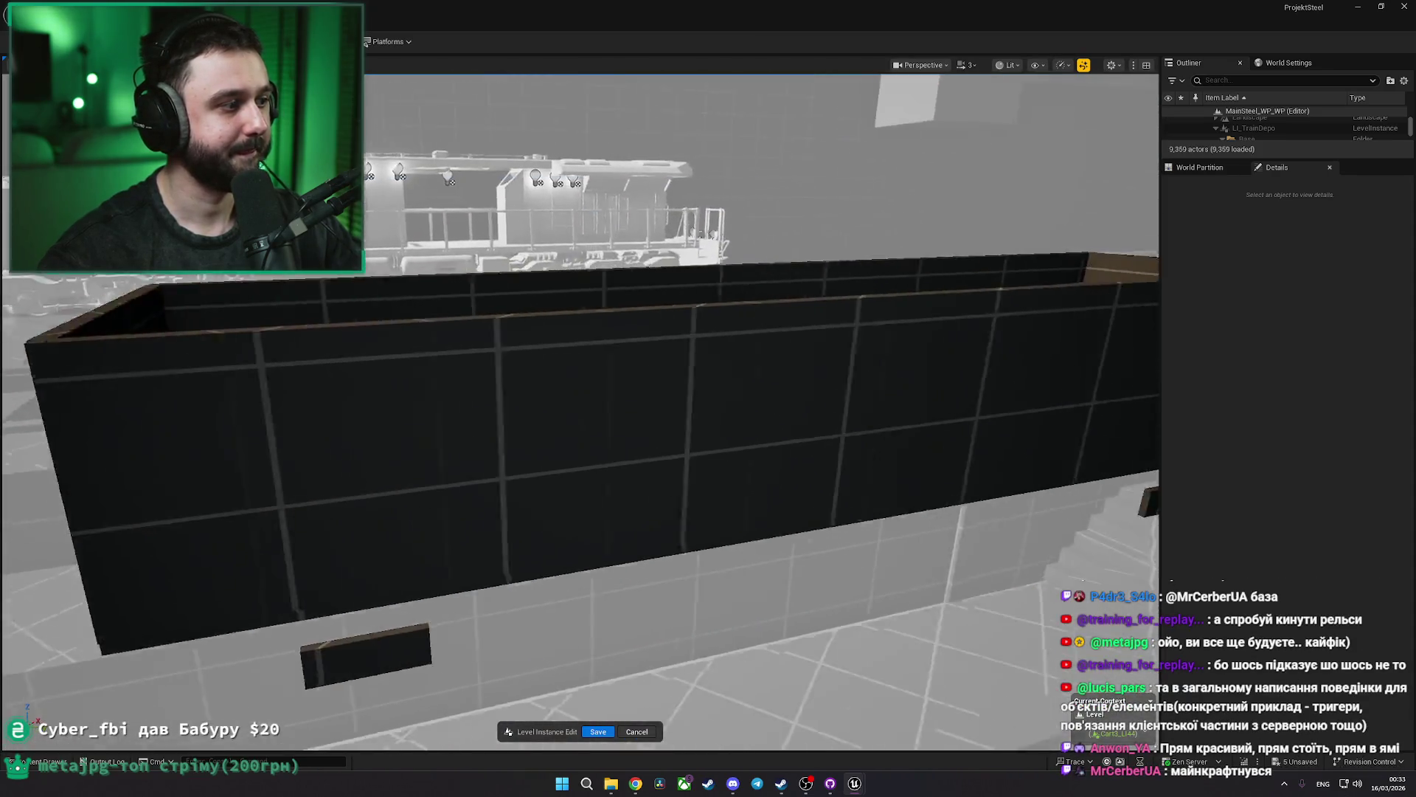
key(s)
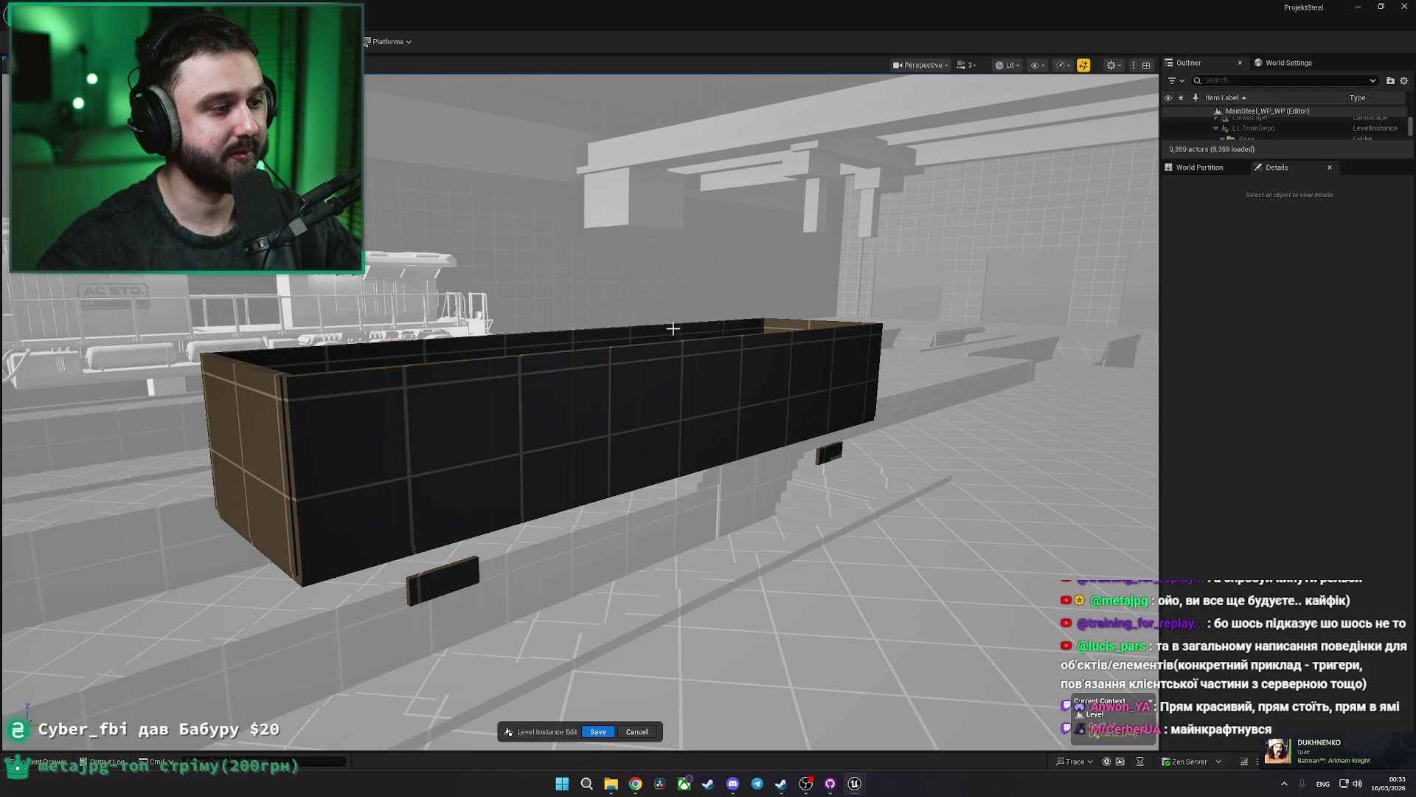
click(478, 569)
mouse_move(479, 570)
mouse_down()
mouse_move(531, 565)
mouse_move(399, 568)
mouse_move(560, 560)
mouse_move(531, 576)
mouse_move(464, 564)
mouse_up()
click(723, 406)
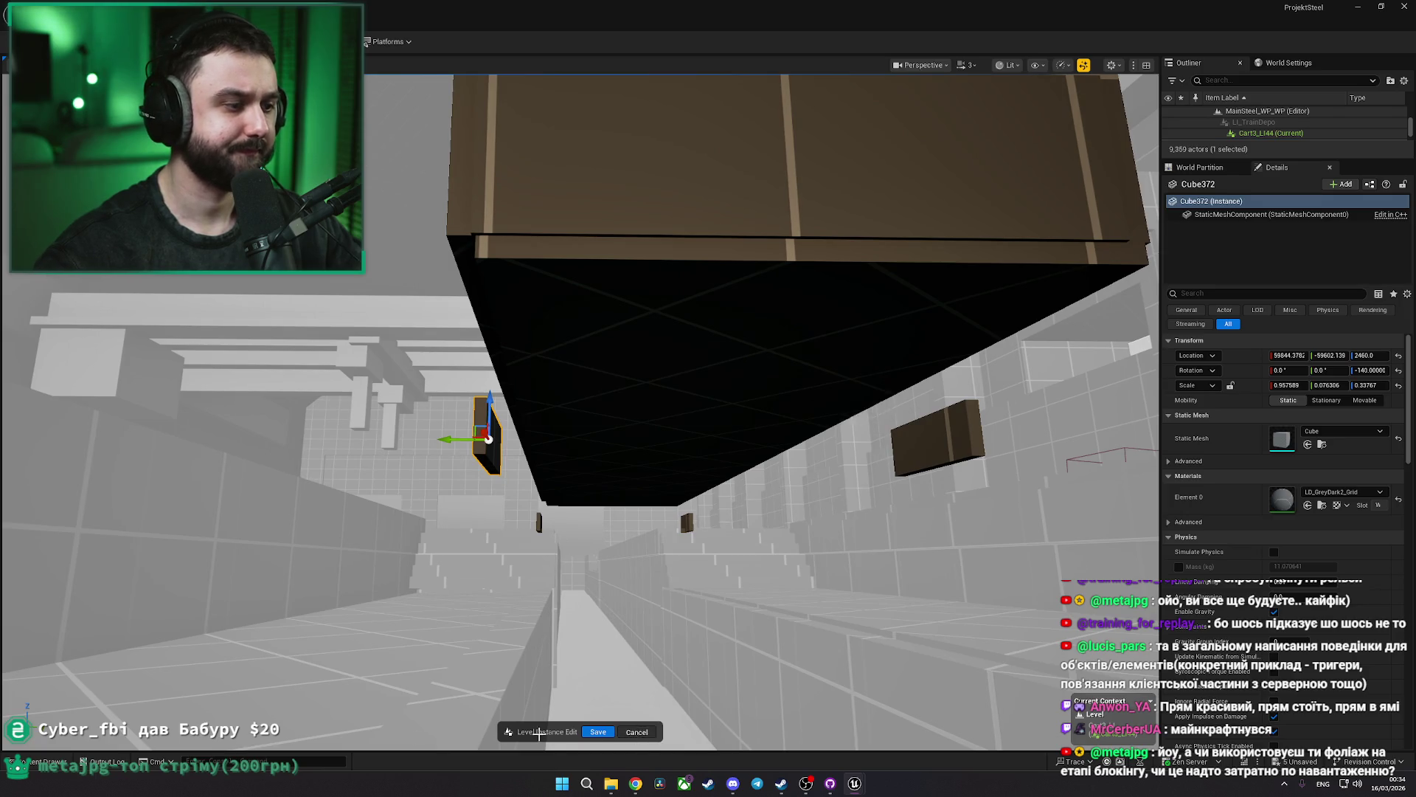
click(597, 732)
click(45, 761)
key(ctrl+z)
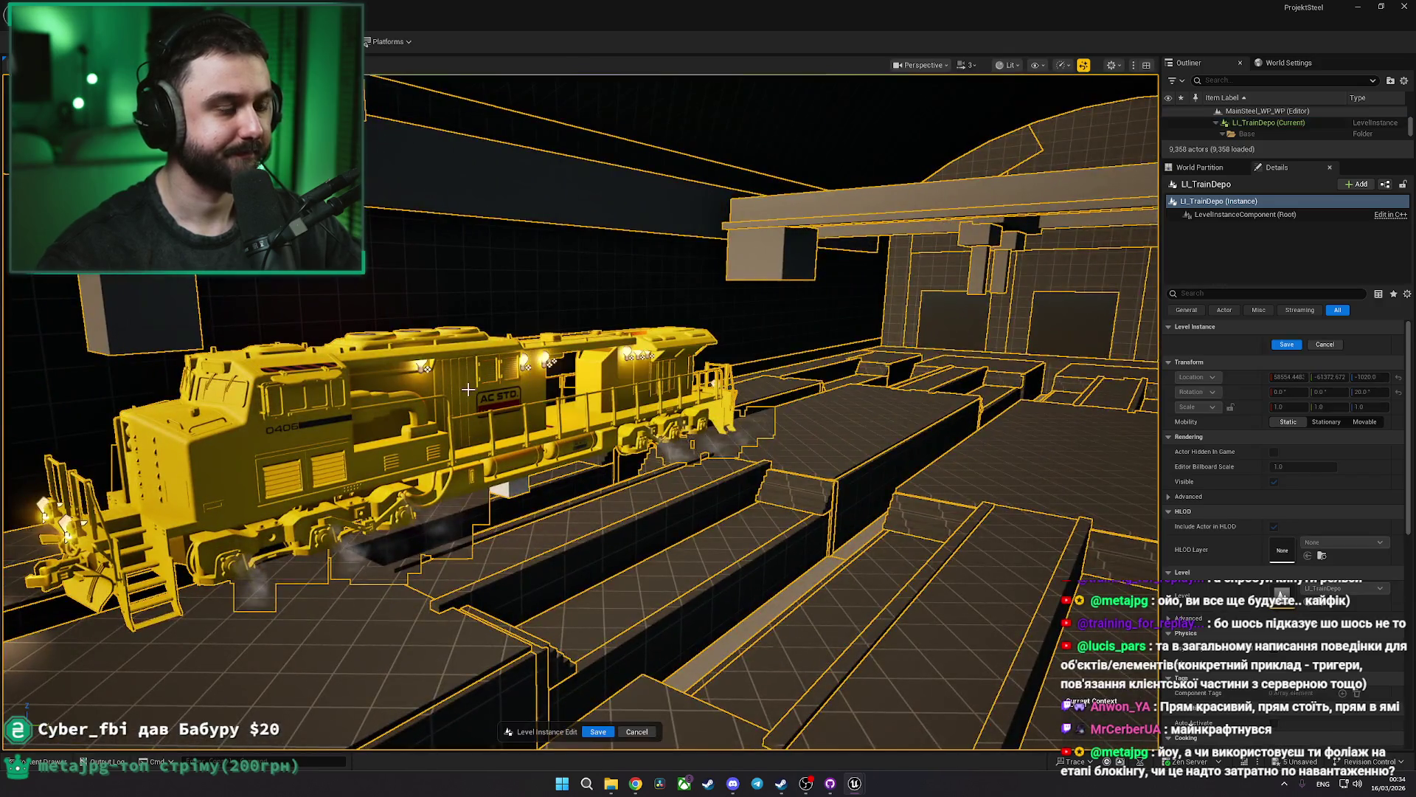
right_click(469, 389)
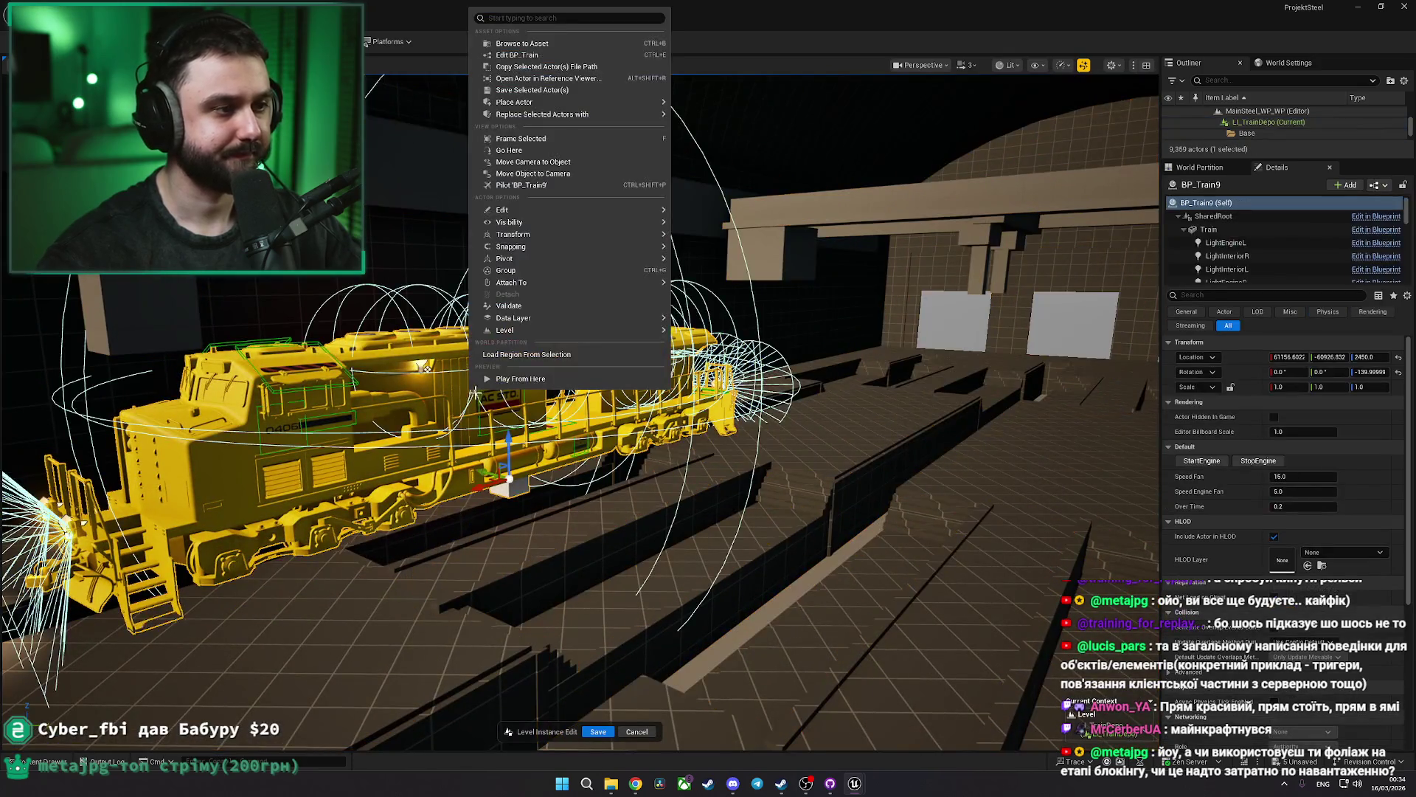
click(521, 47)
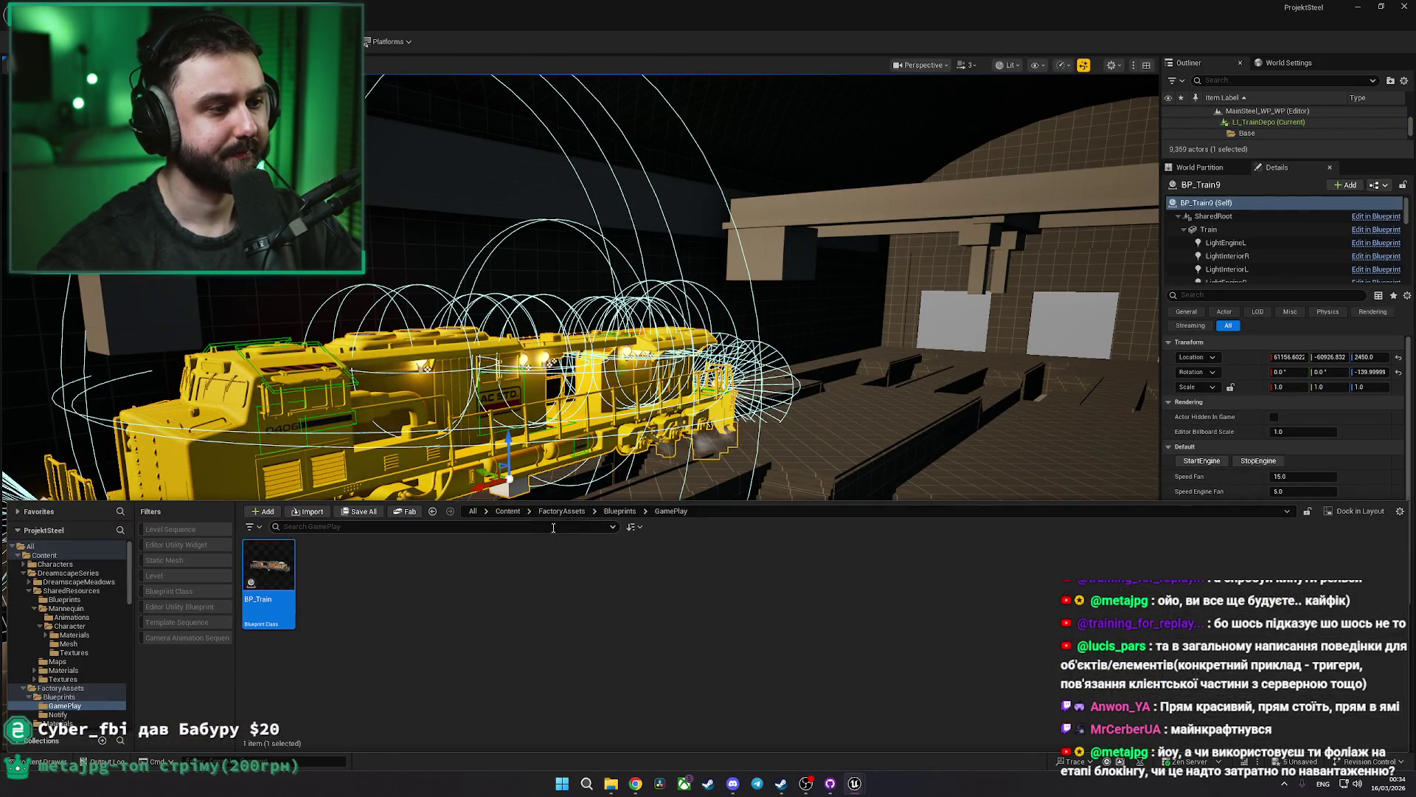
click(620, 511)
click(549, 511)
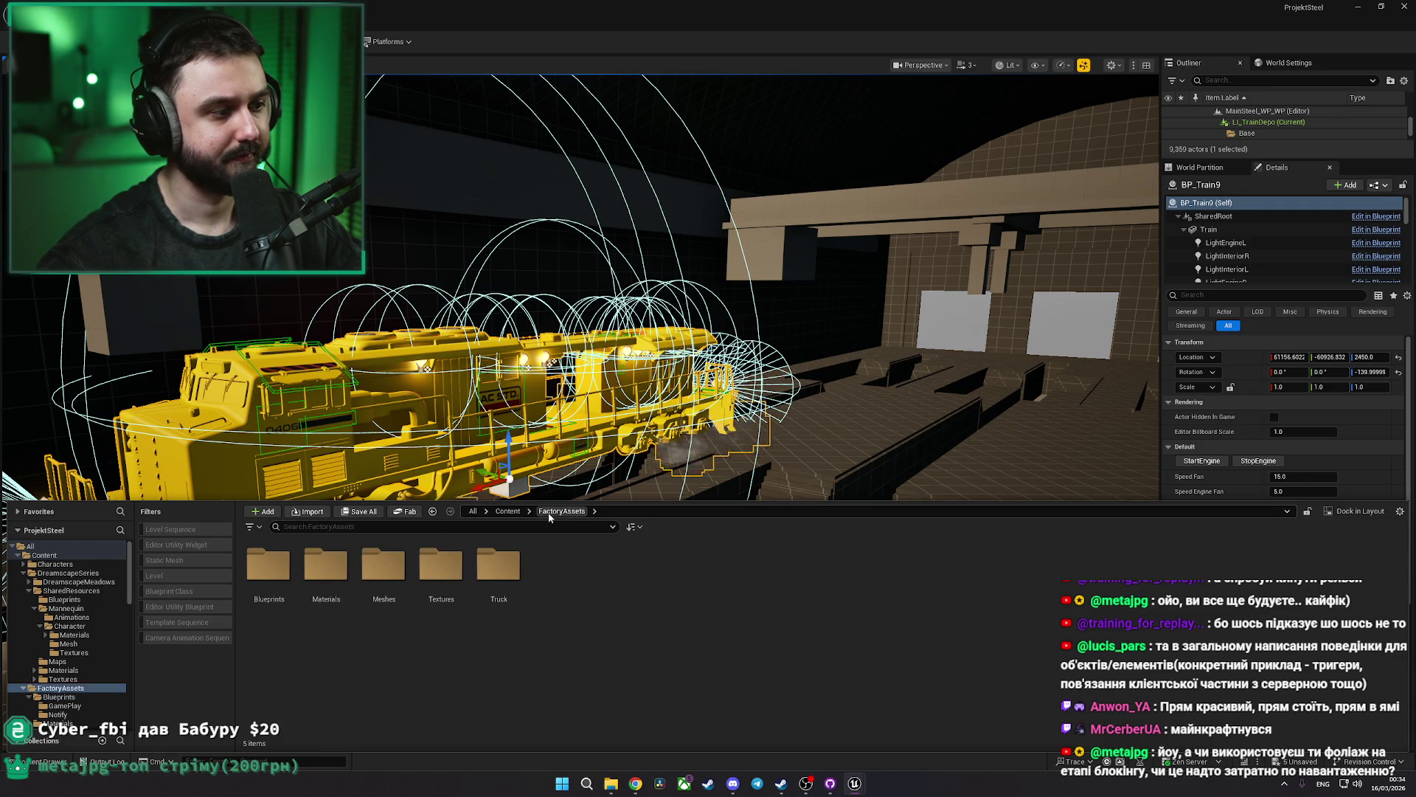
double_click(405, 555)
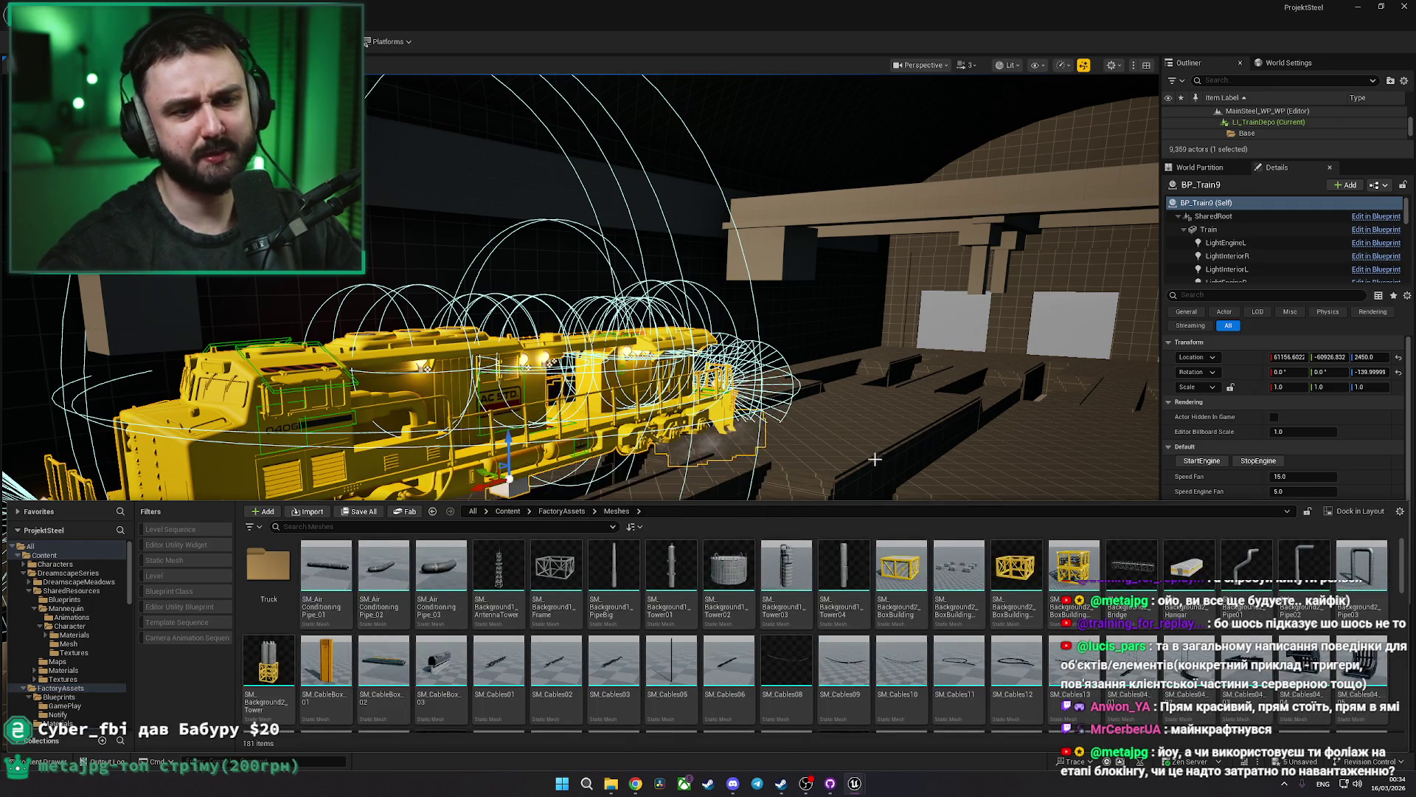
drag(1406, 574, 1411, 708)
Frame the box-shaped cart and orbit above it to view the track trench
drag(886, 414, 945, 460)
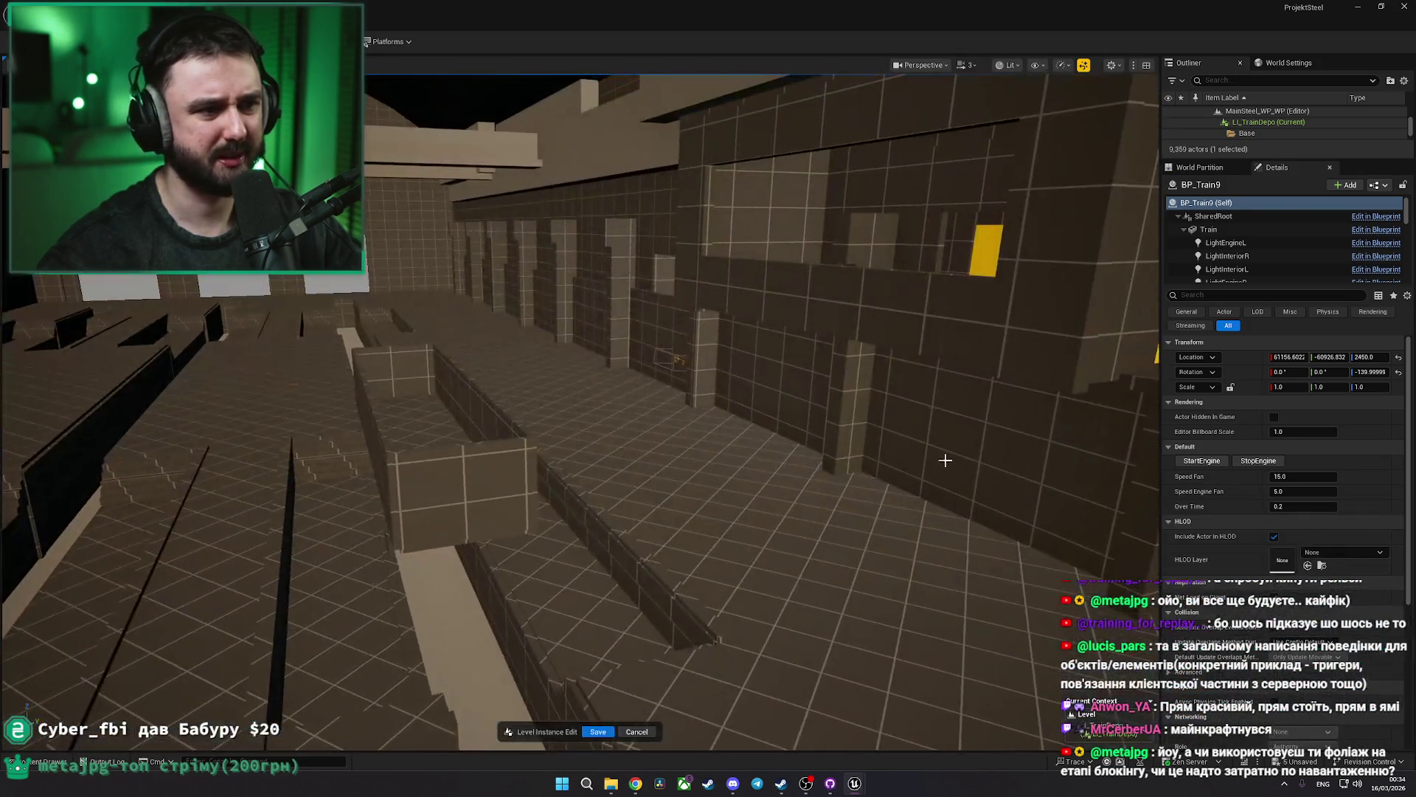
click(498, 472)
key(f)
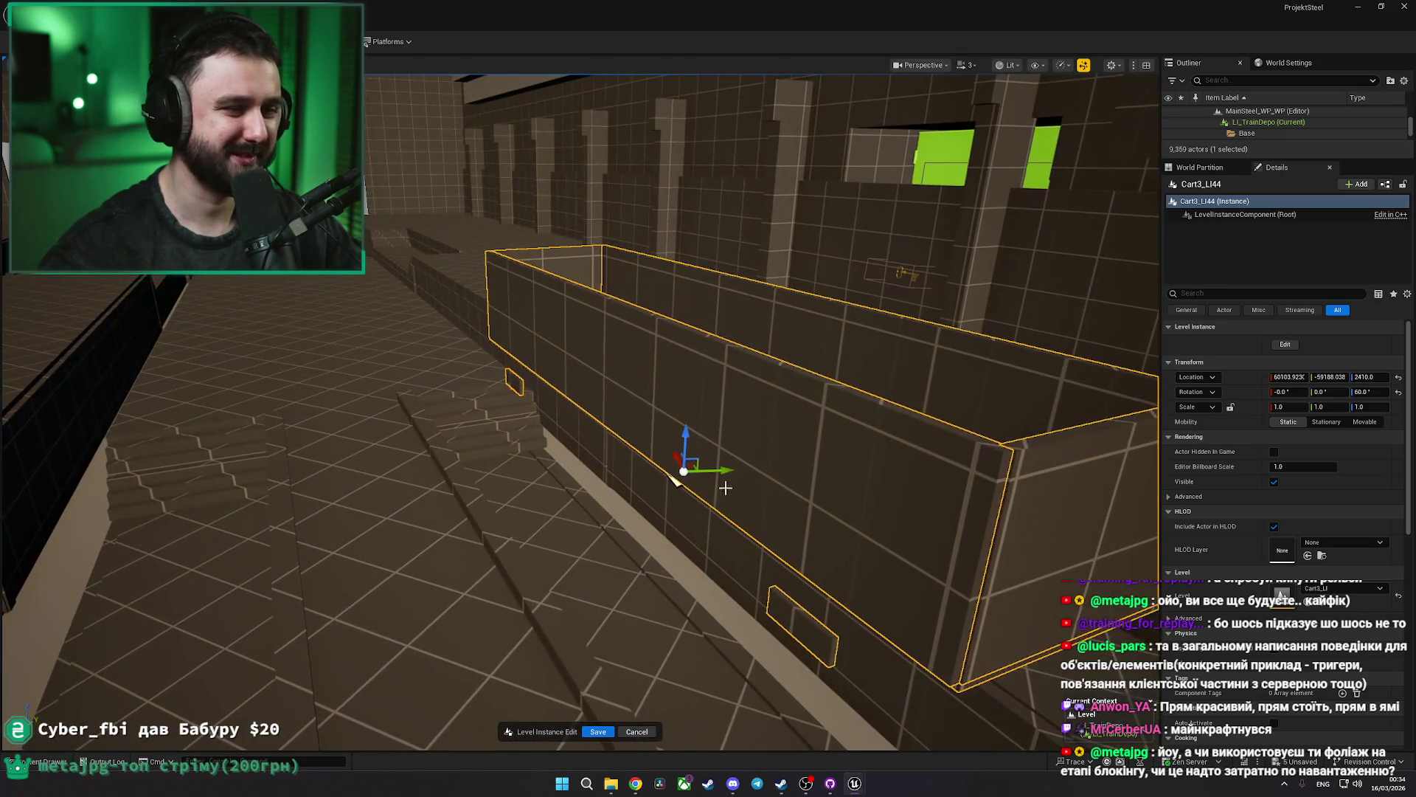
mouse_move(472, 414)
mouse_down()
mouse_move(487, 402)
mouse_move(439, 378)
mouse_move(595, 445)
mouse_move(673, 417)
mouse_move(563, 463)
mouse_move(622, 364)
mouse_move(553, 389)
mouse_move(592, 407)
mouse_up()
key(Escape)
Select the SM_Floor1m pieces along the trench edge and move closer to the trench wall
click(655, 357)
click(531, 391)
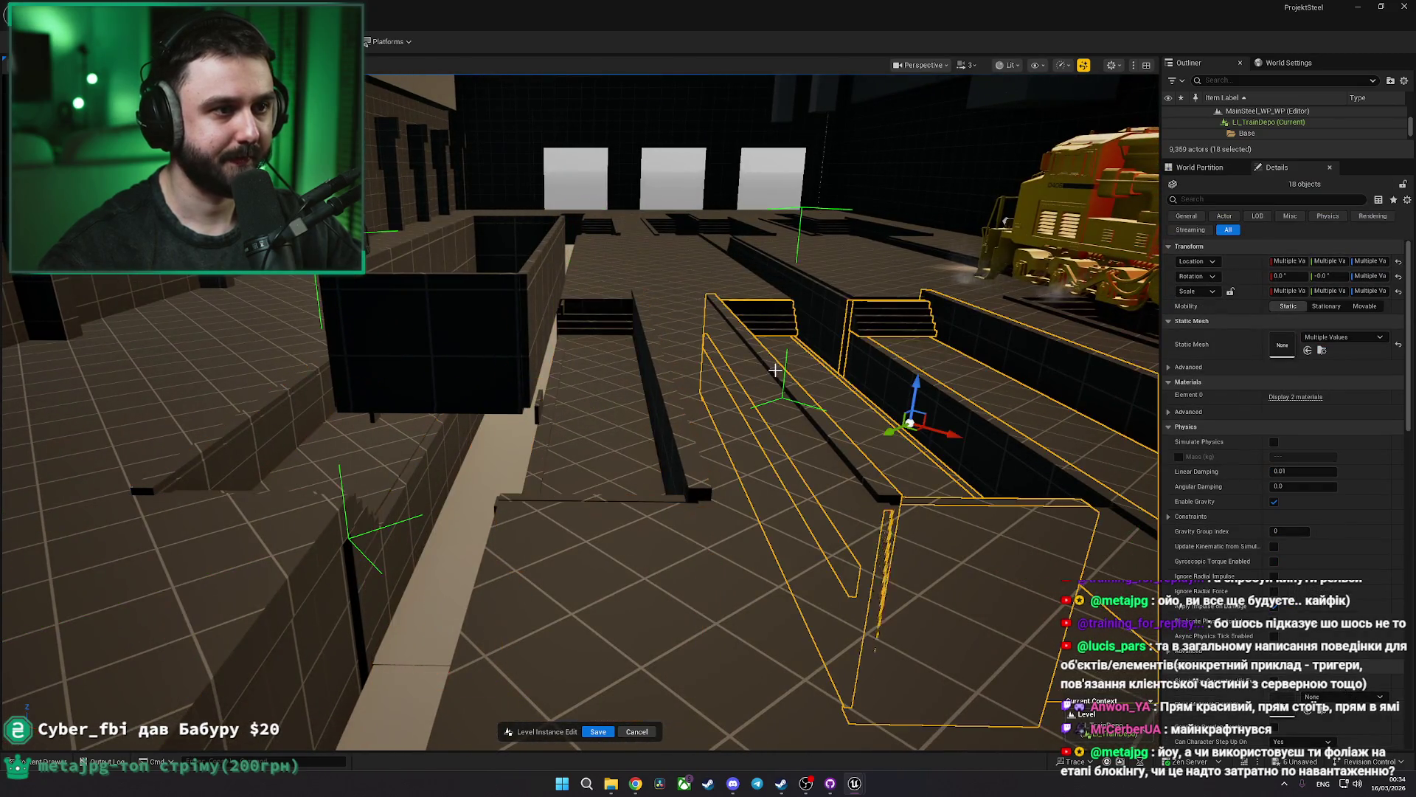
drag(775, 370, 819, 332)
click(828, 325)
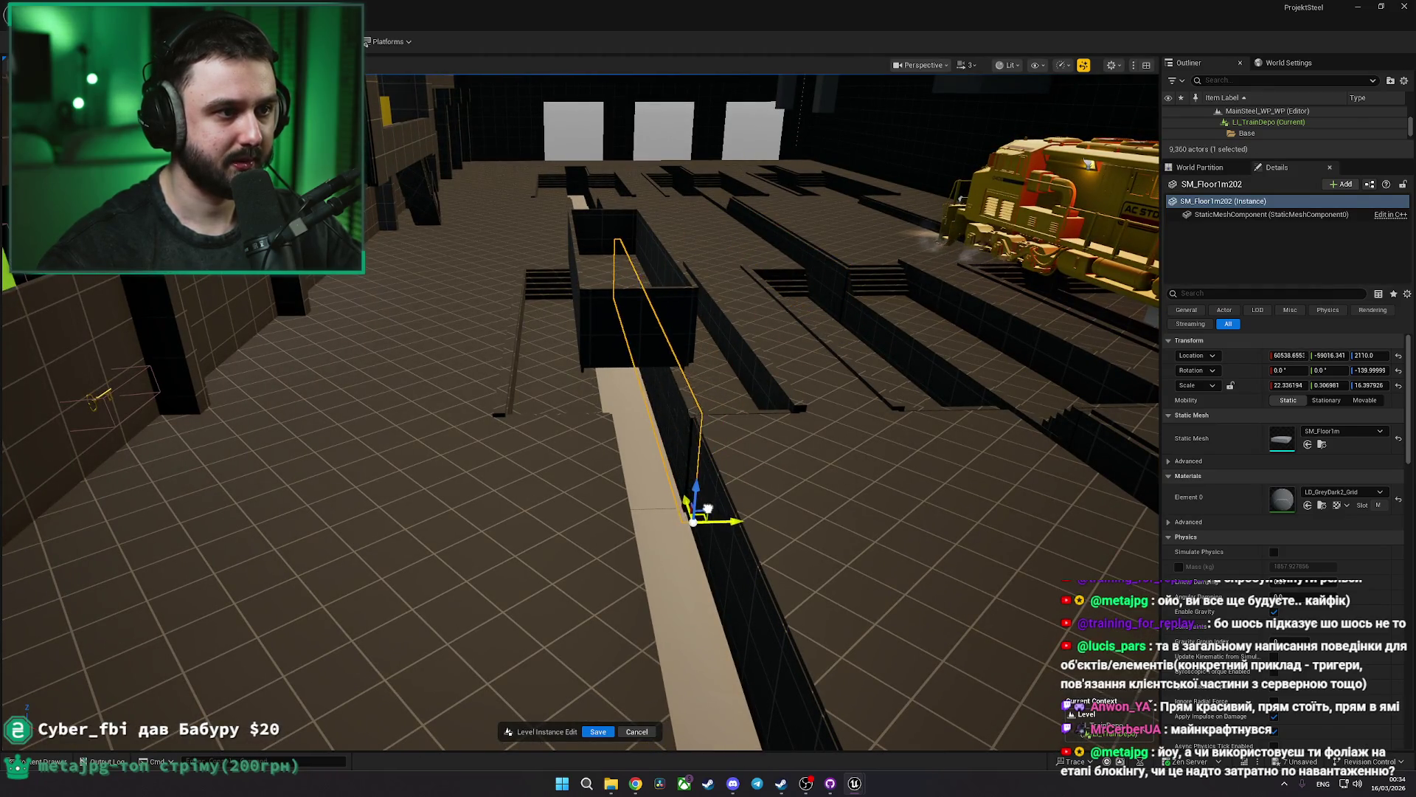
mouse_move(709, 511)
mouse_down()
mouse_move(599, 381)
mouse_move(714, 497)
mouse_up()
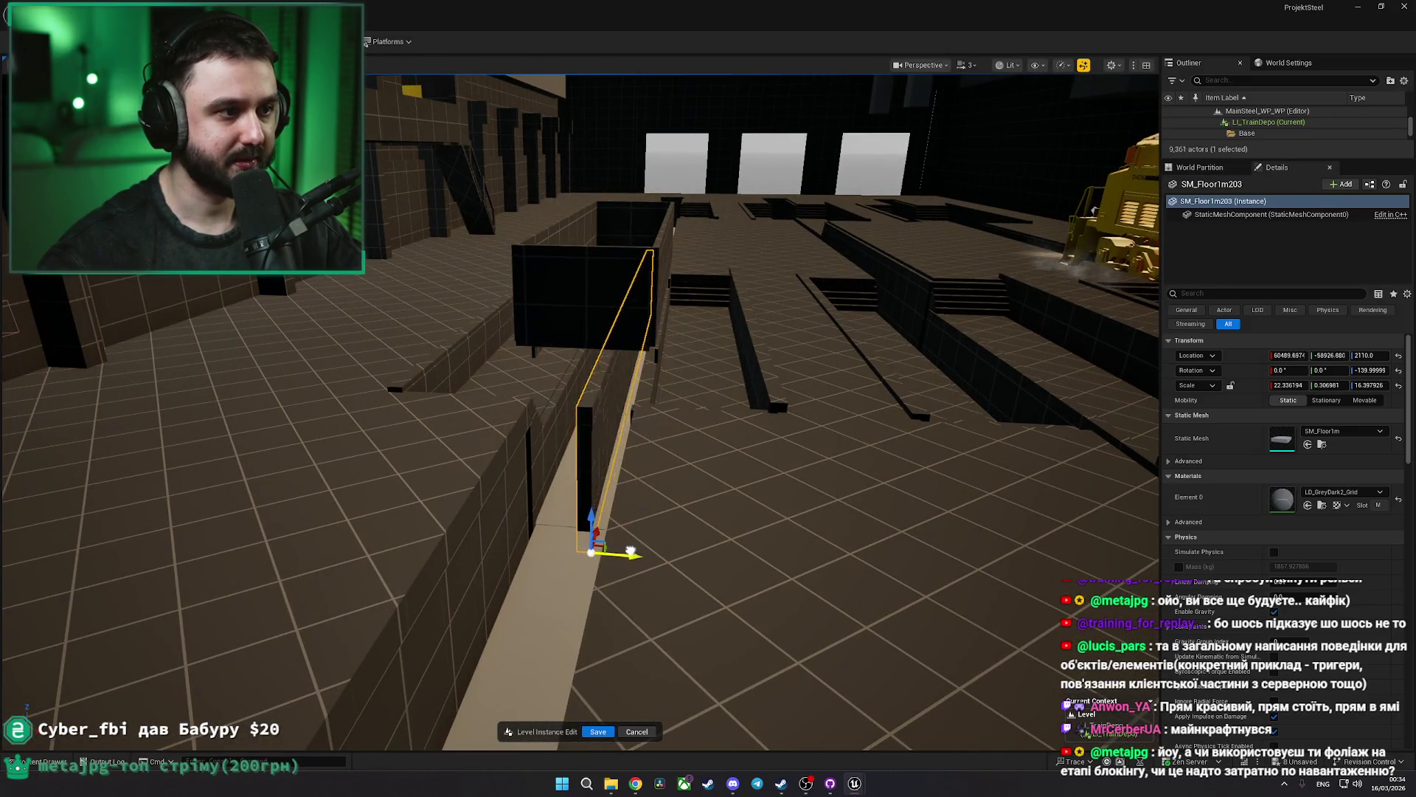
click(570, 549)
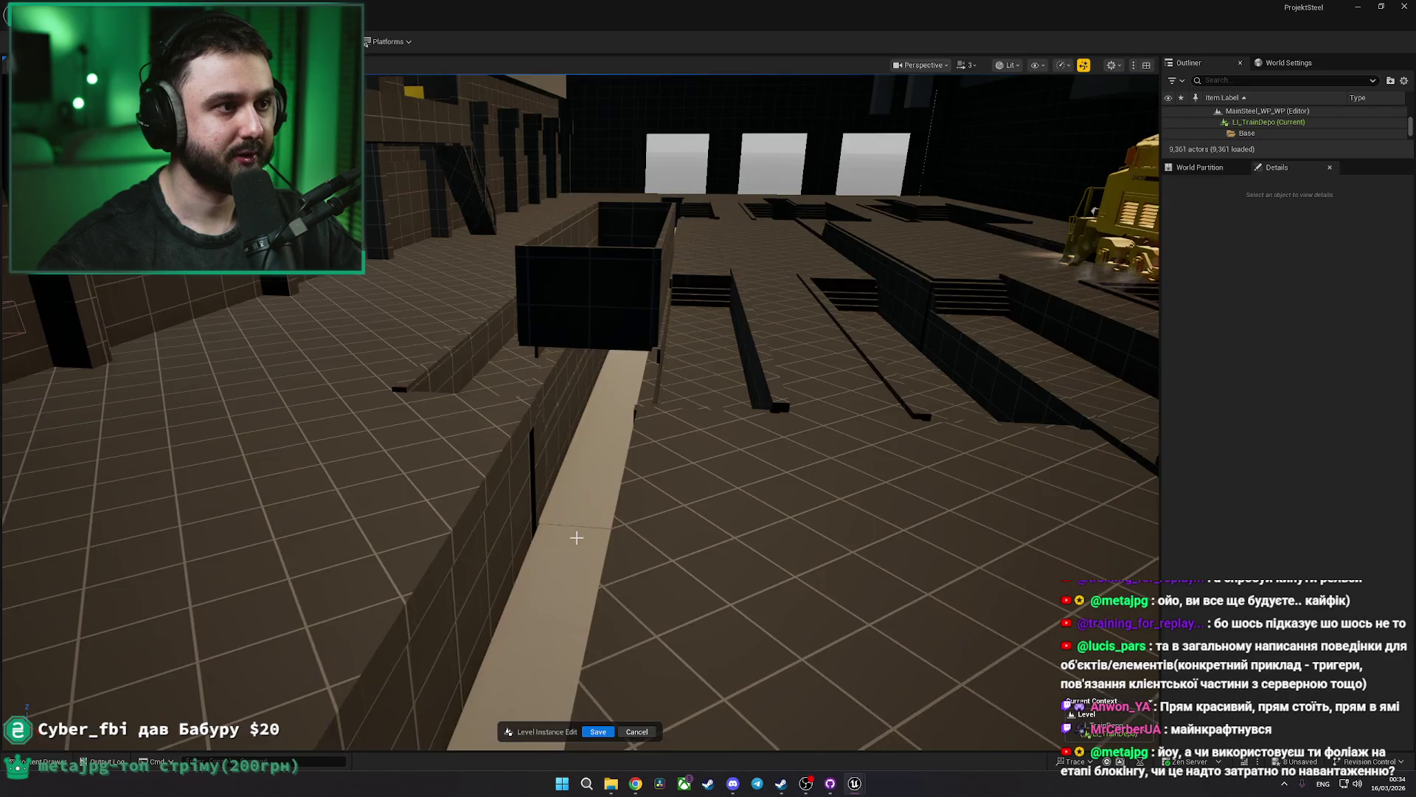
mouse_move(576, 538)
mouse_down()
mouse_move(354, 384)
mouse_move(579, 546)
mouse_move(568, 568)
mouse_move(579, 524)
mouse_up()
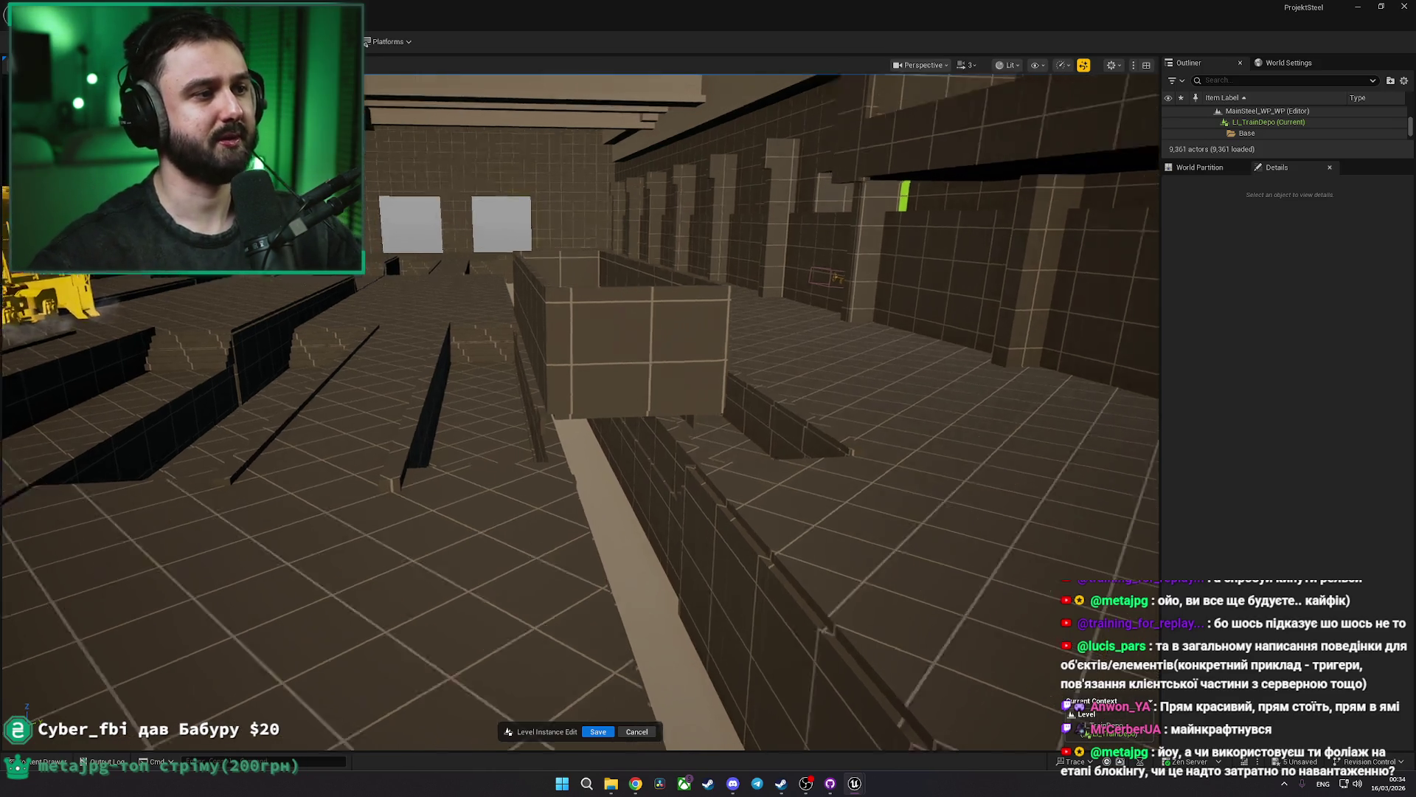
key(s)
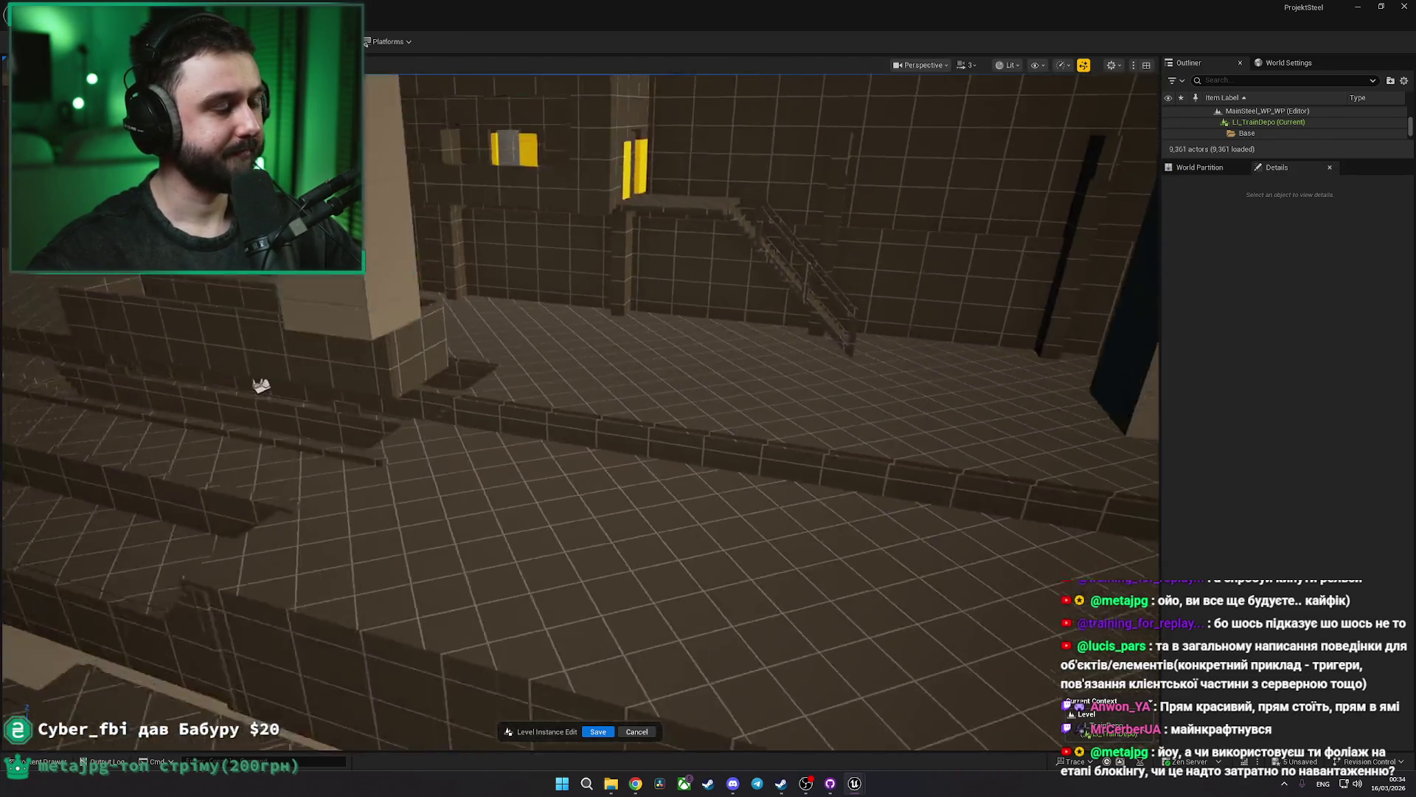
key(w)
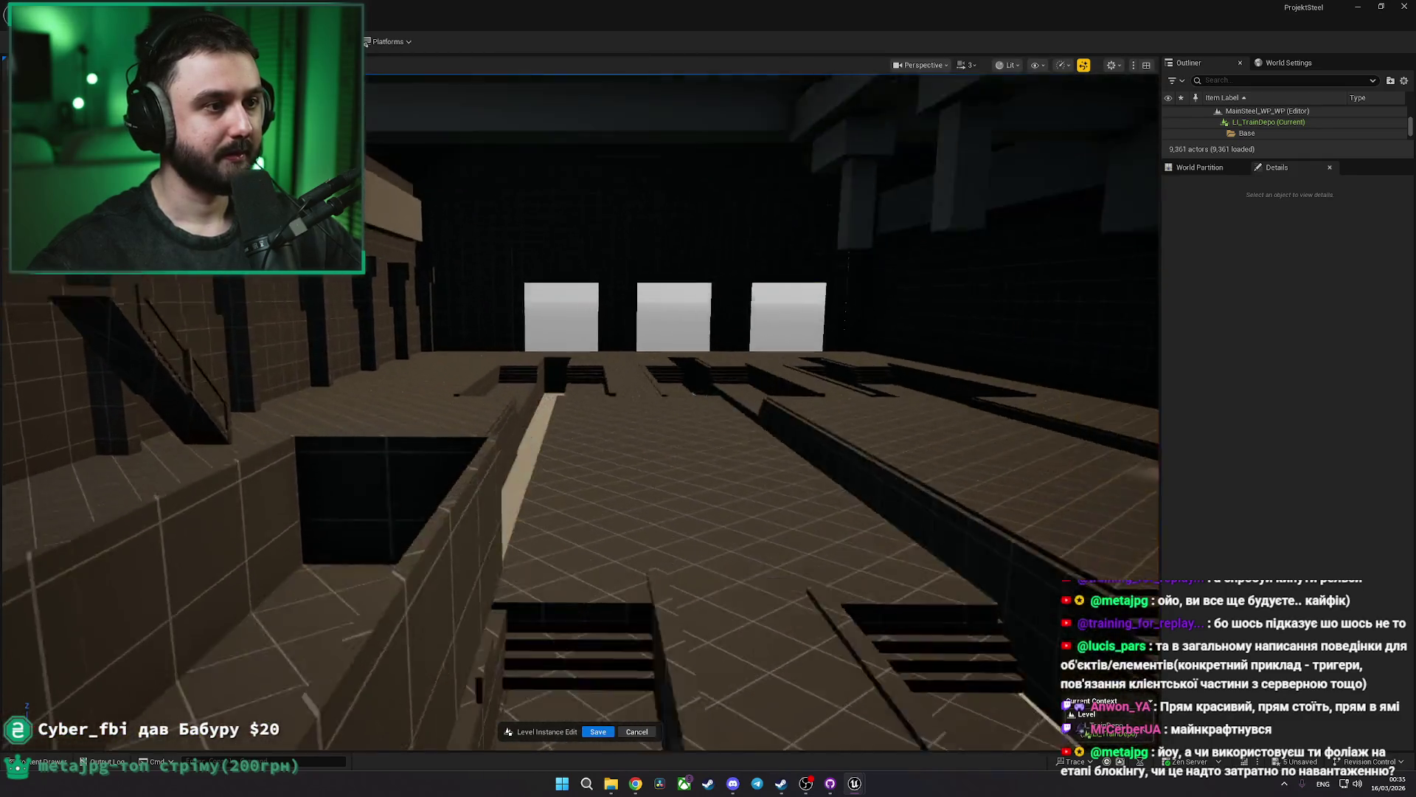
key(w)
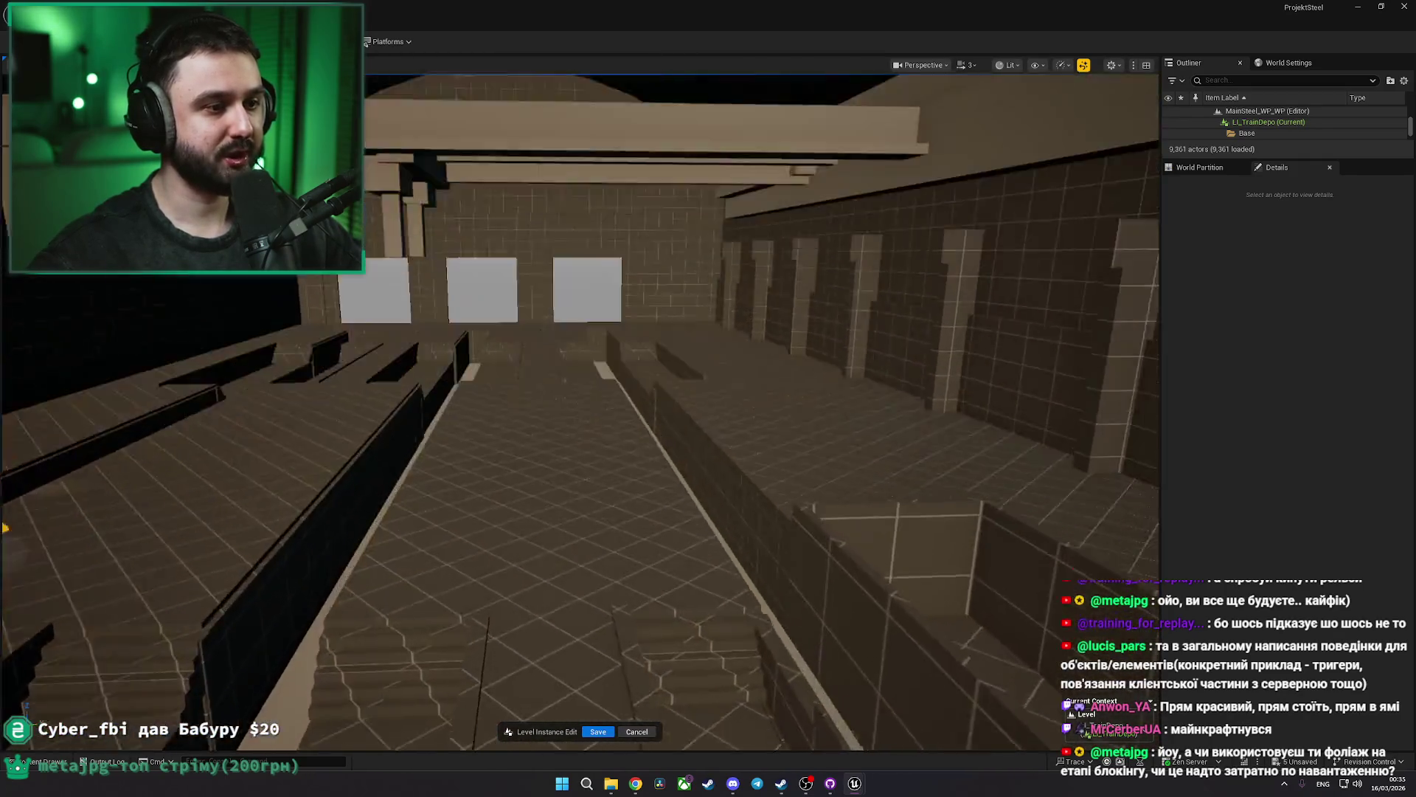
click(871, 480)
key(f)
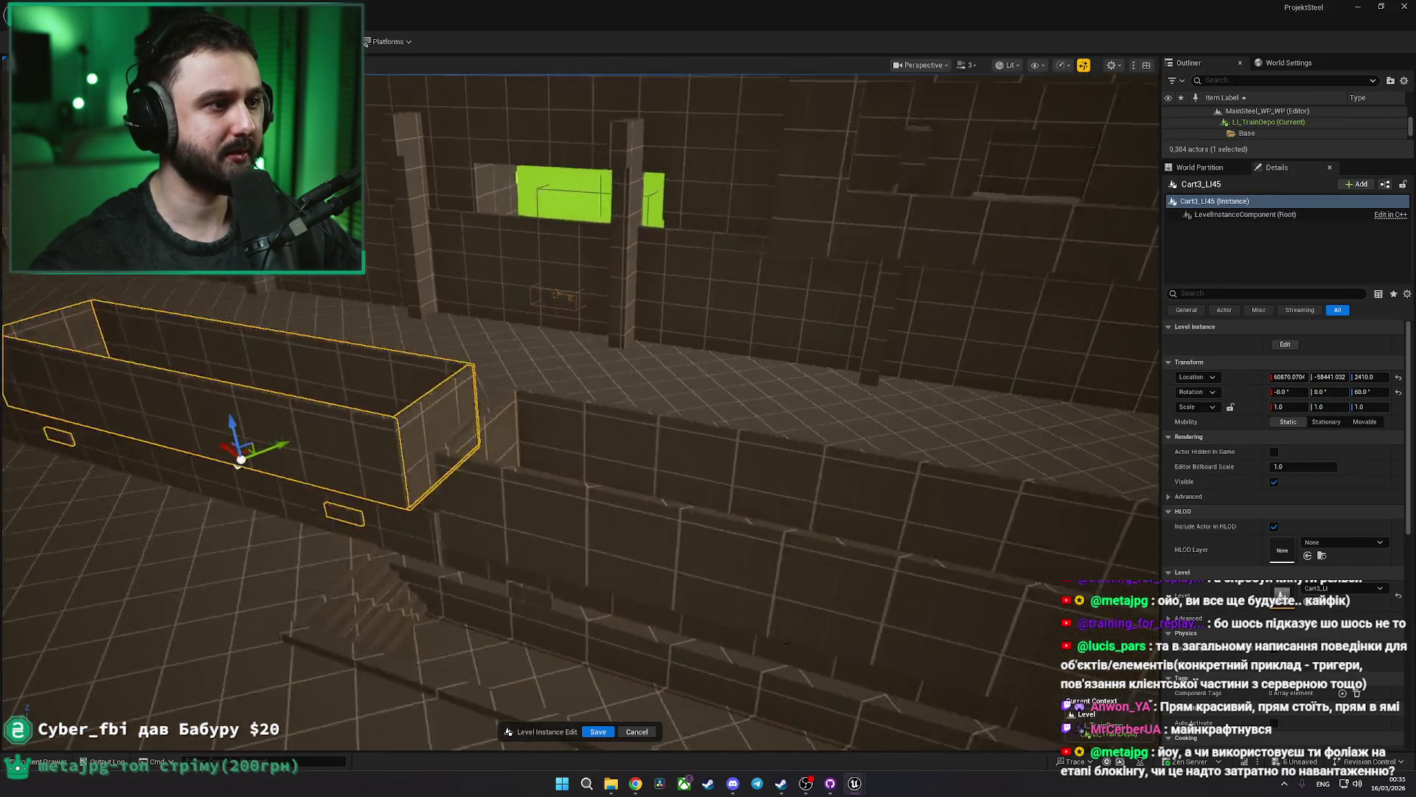
Slide the pillar and its cap beside the green door to the right
key(s)
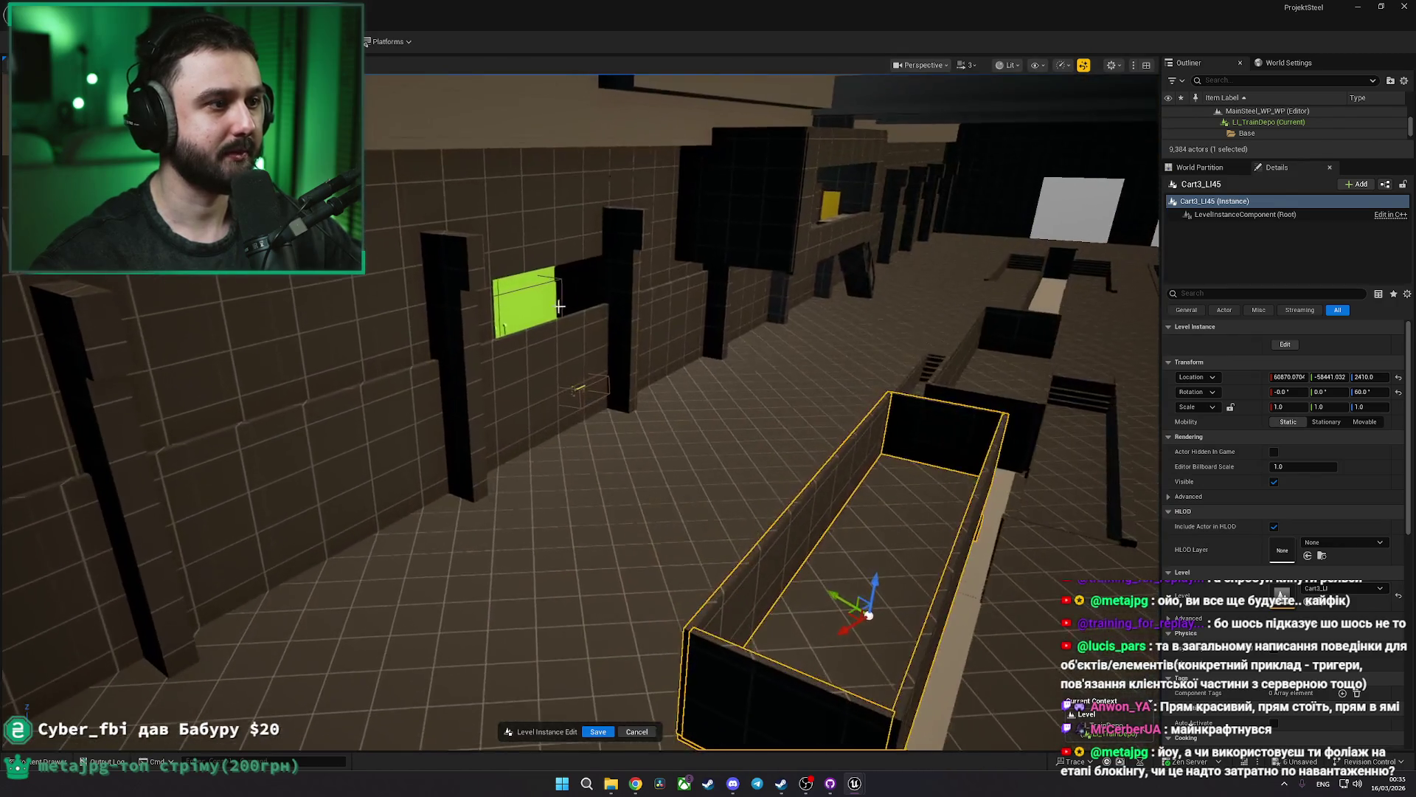
click(544, 344)
key(w)
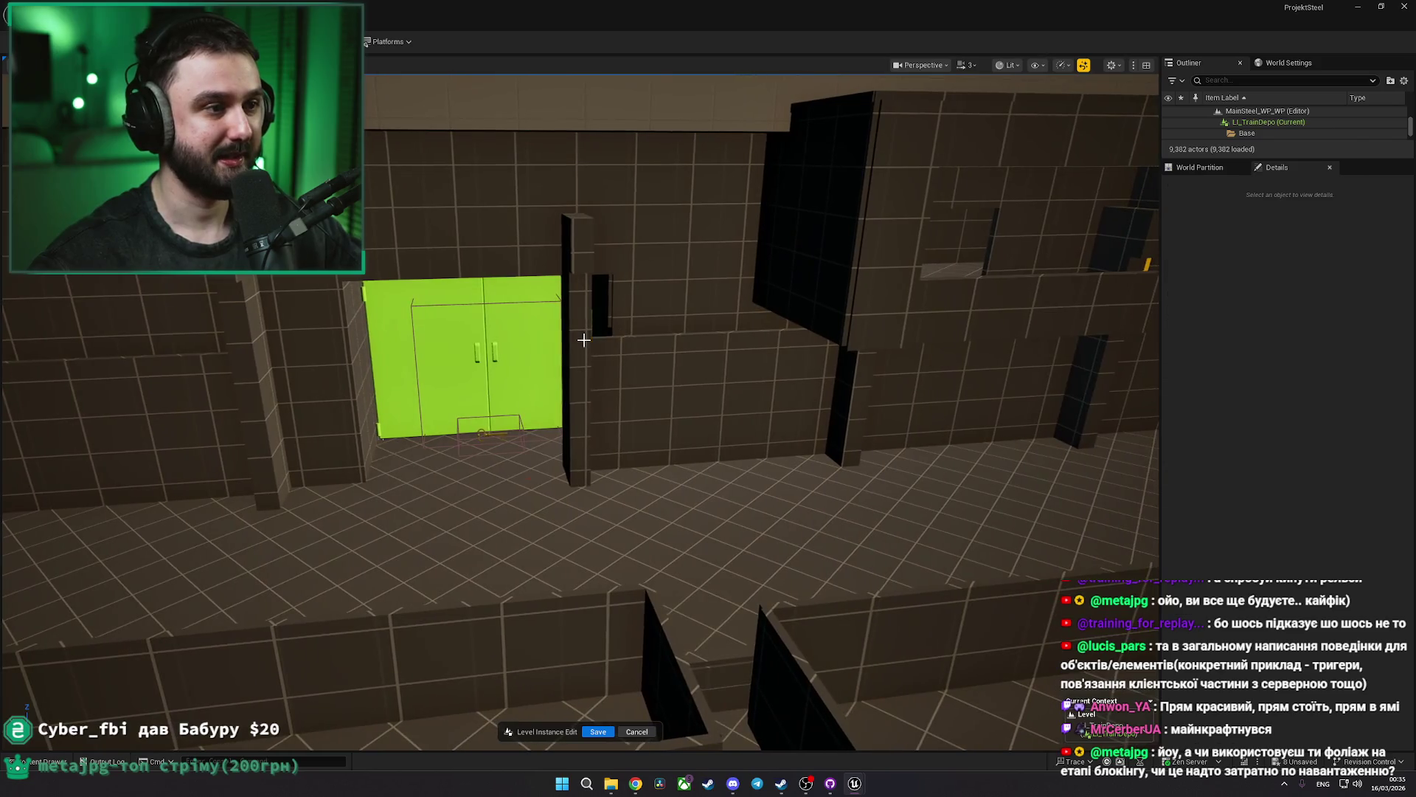
click(586, 343)
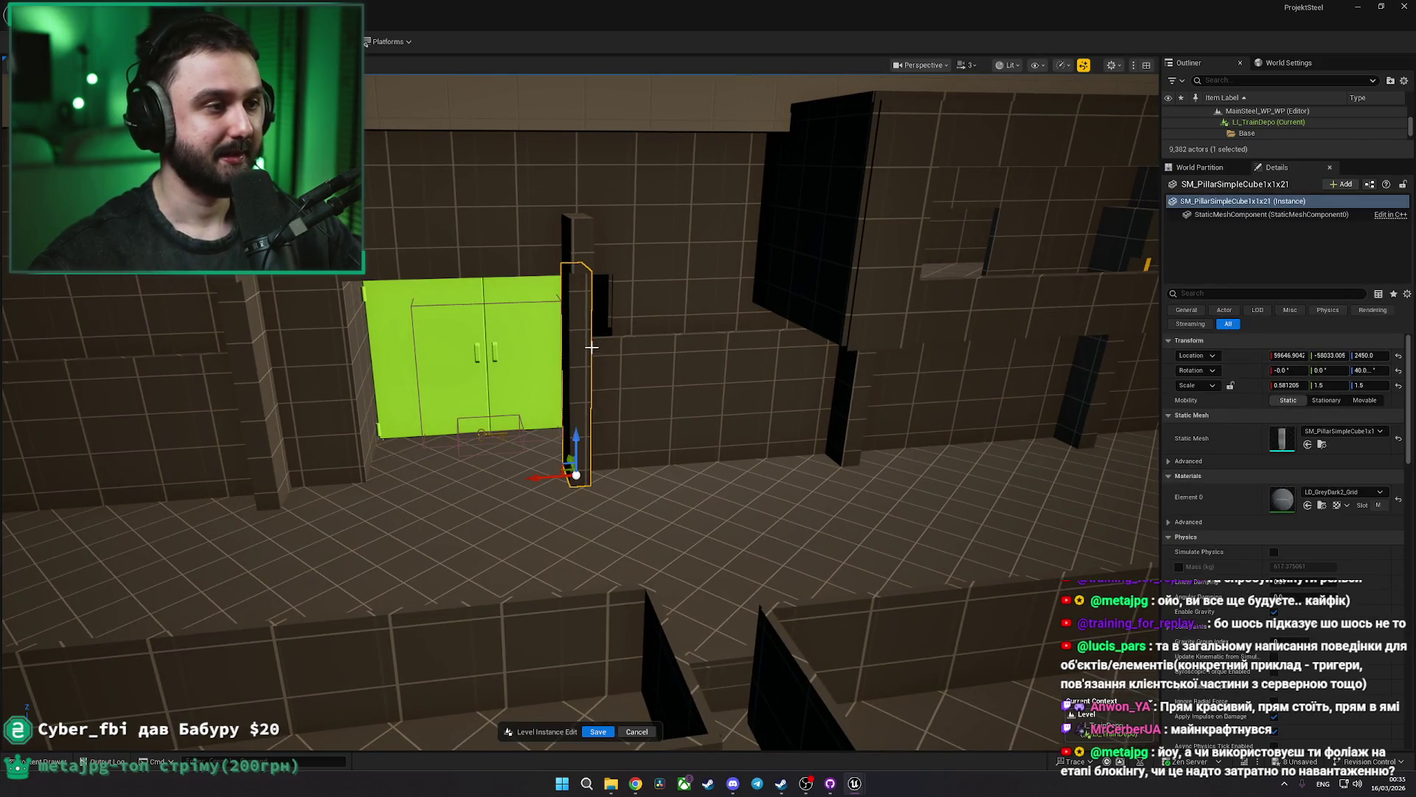
ctrl+click(574, 246)
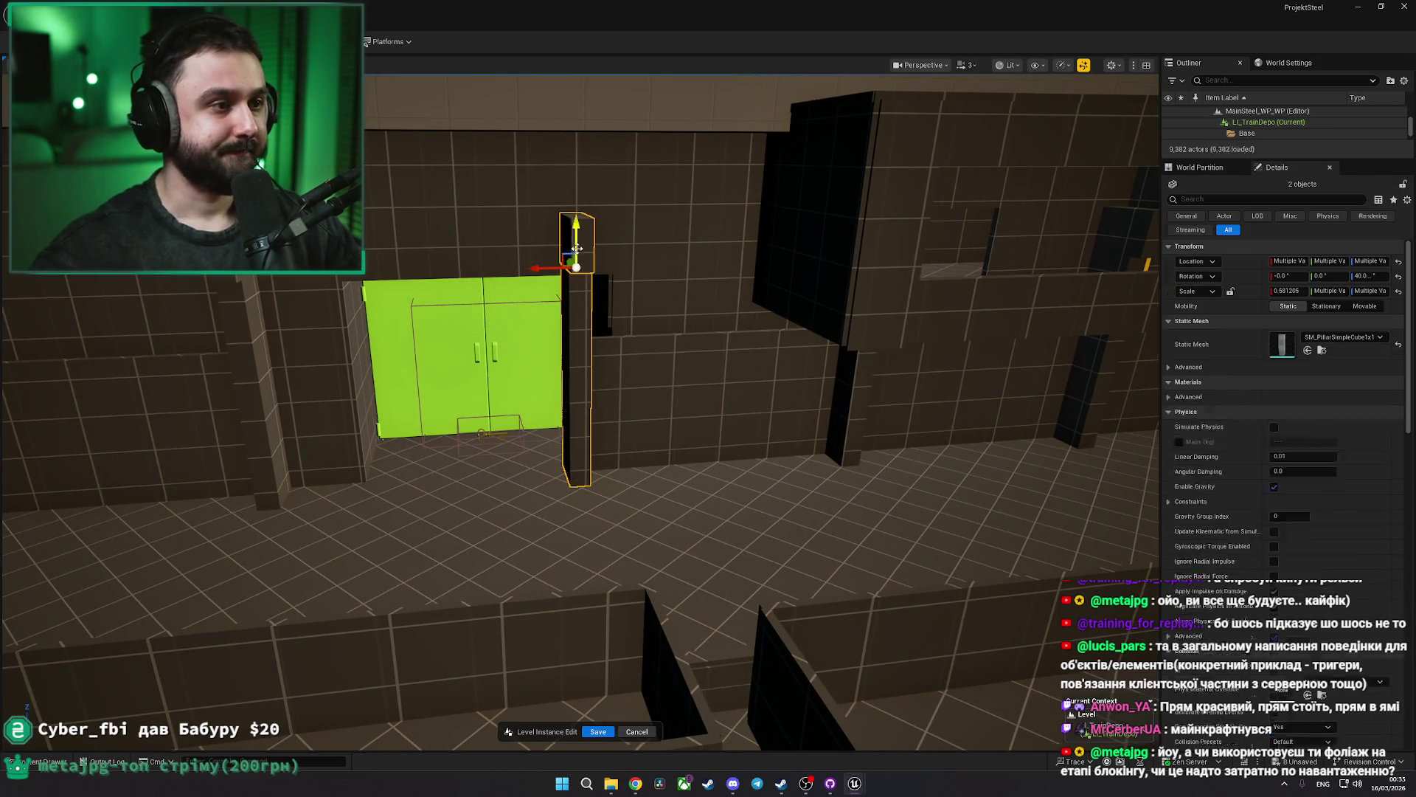
drag(535, 269, 604, 274)
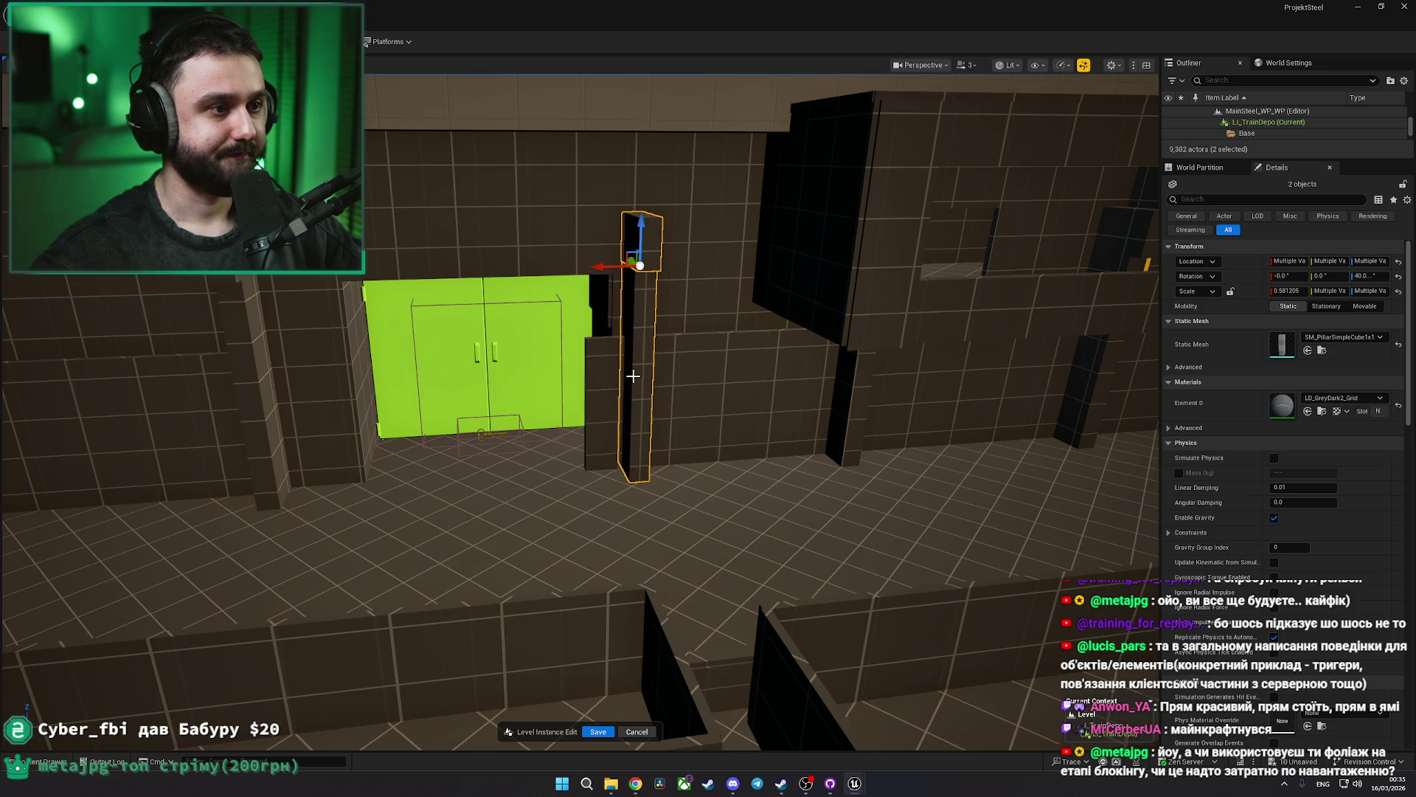
Move the adjoining wall section right, then undo those wall changes
click(711, 383)
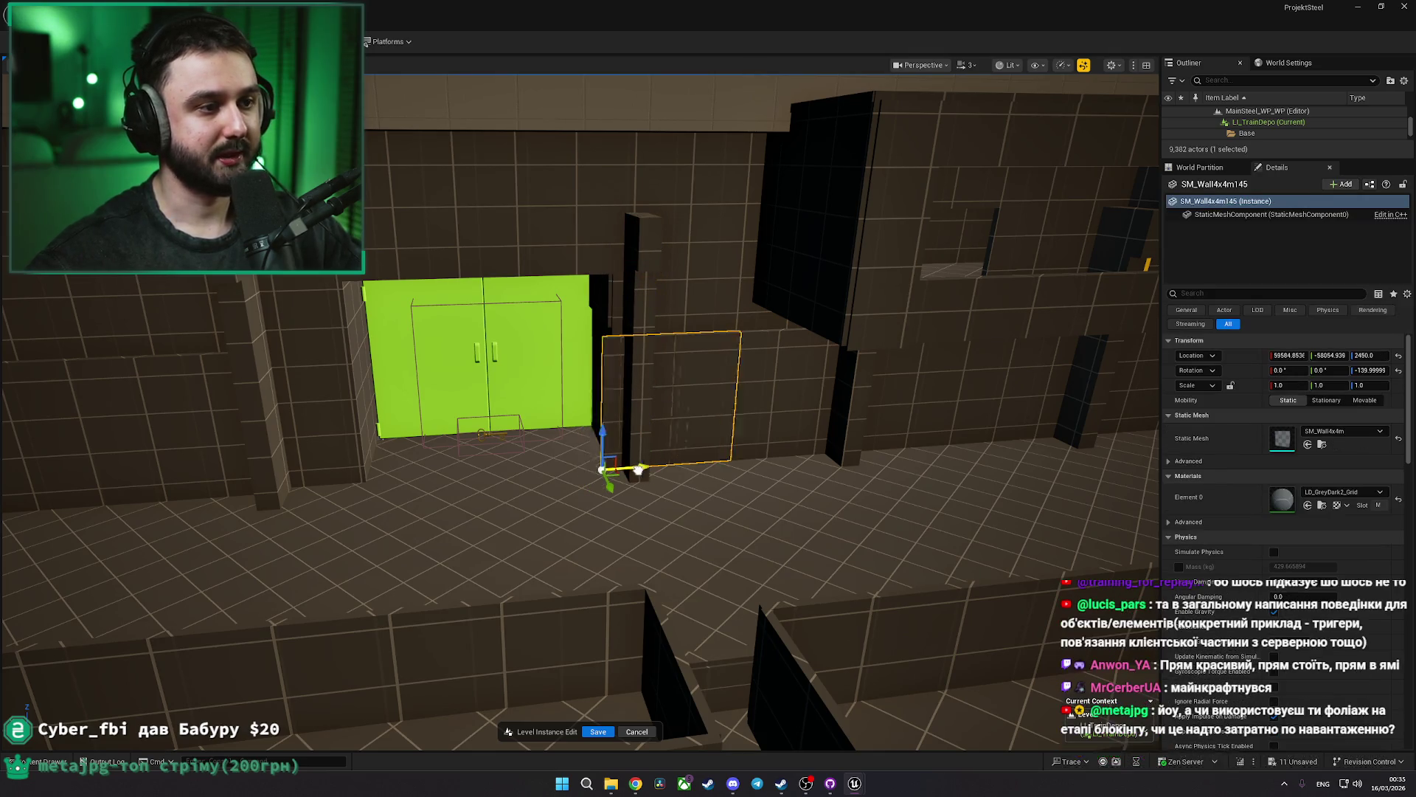
drag(590, 470, 649, 469)
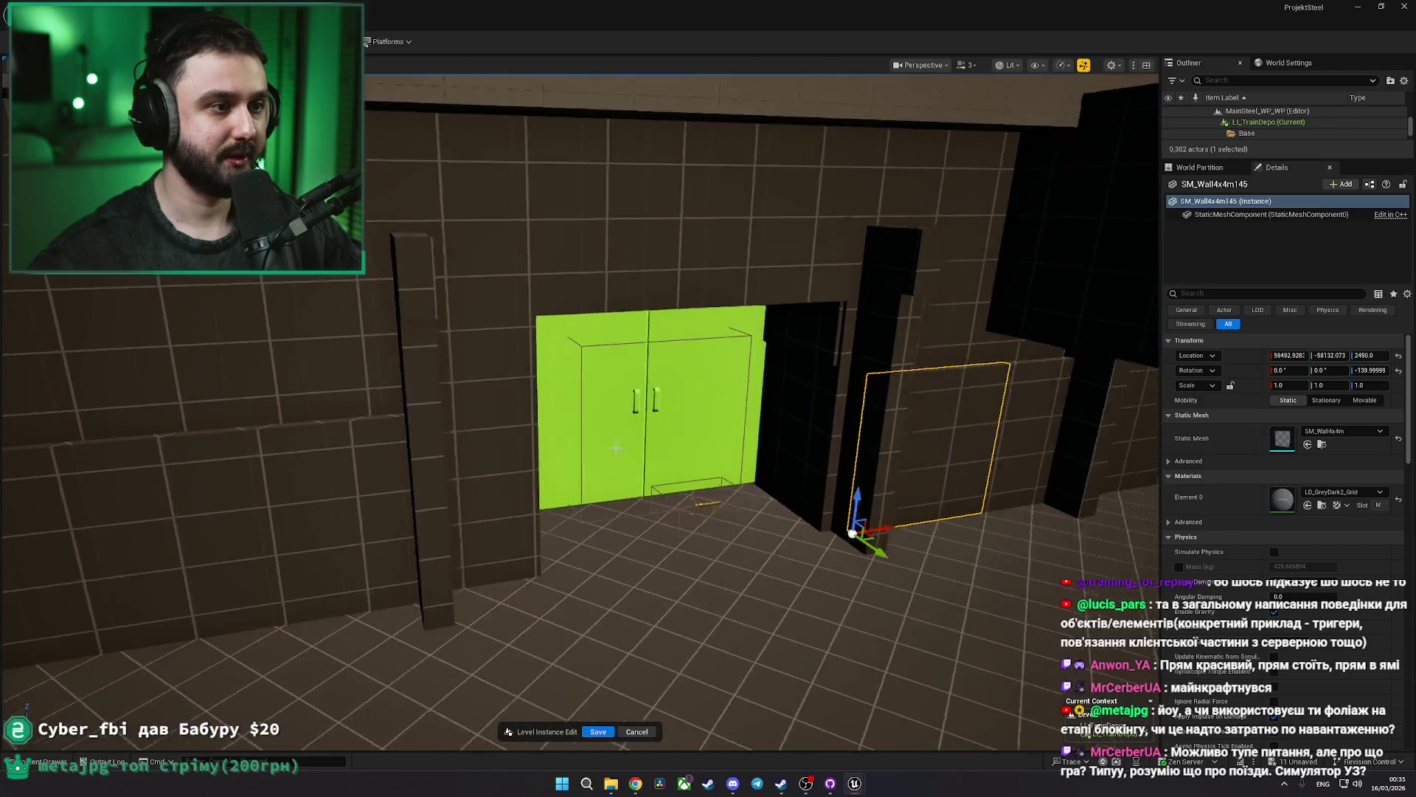
click(295, 442)
click(560, 336)
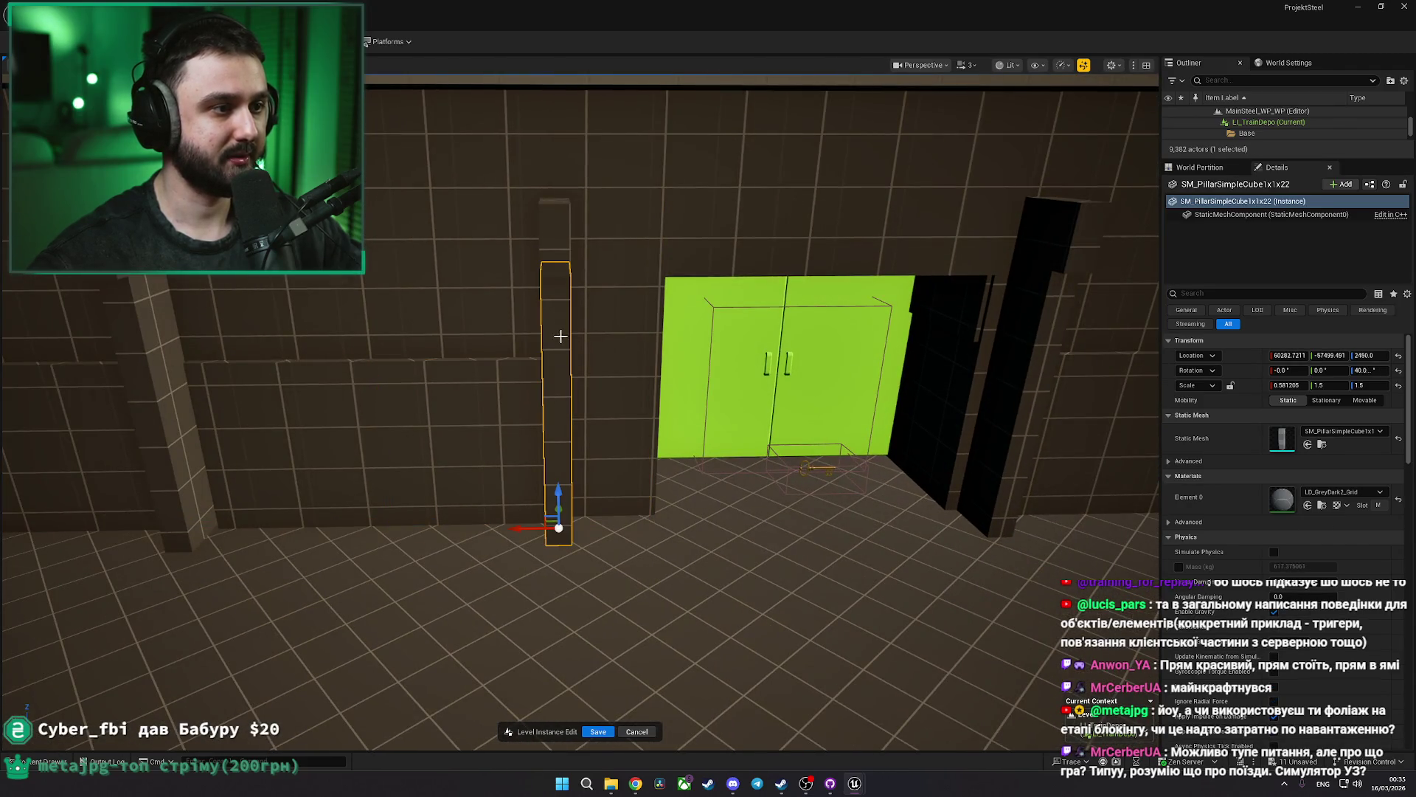
click(405, 394)
key(ctrl+z)
key(ctrl+z)
key(ctrl+z)
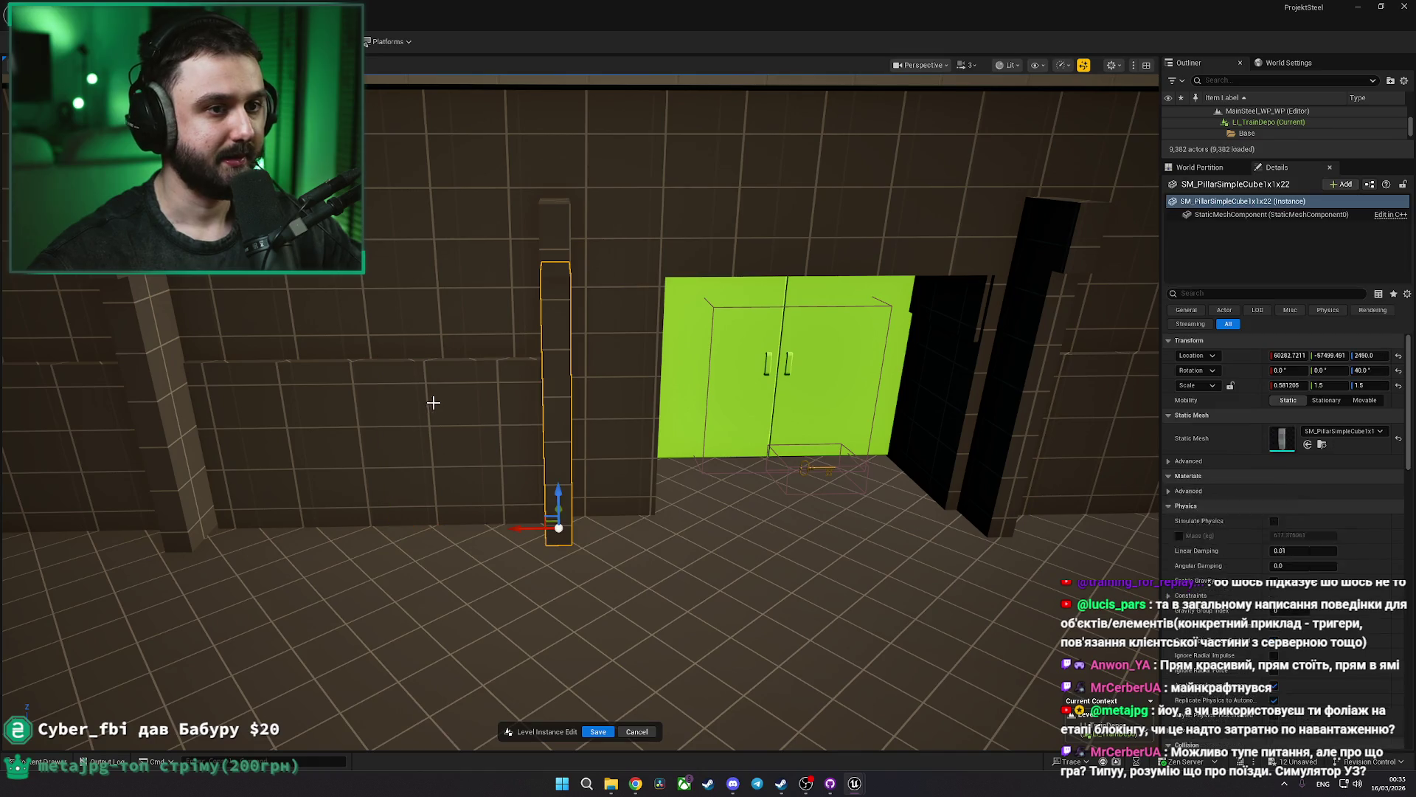
key(ctrl+z)
key(ctrl+z)
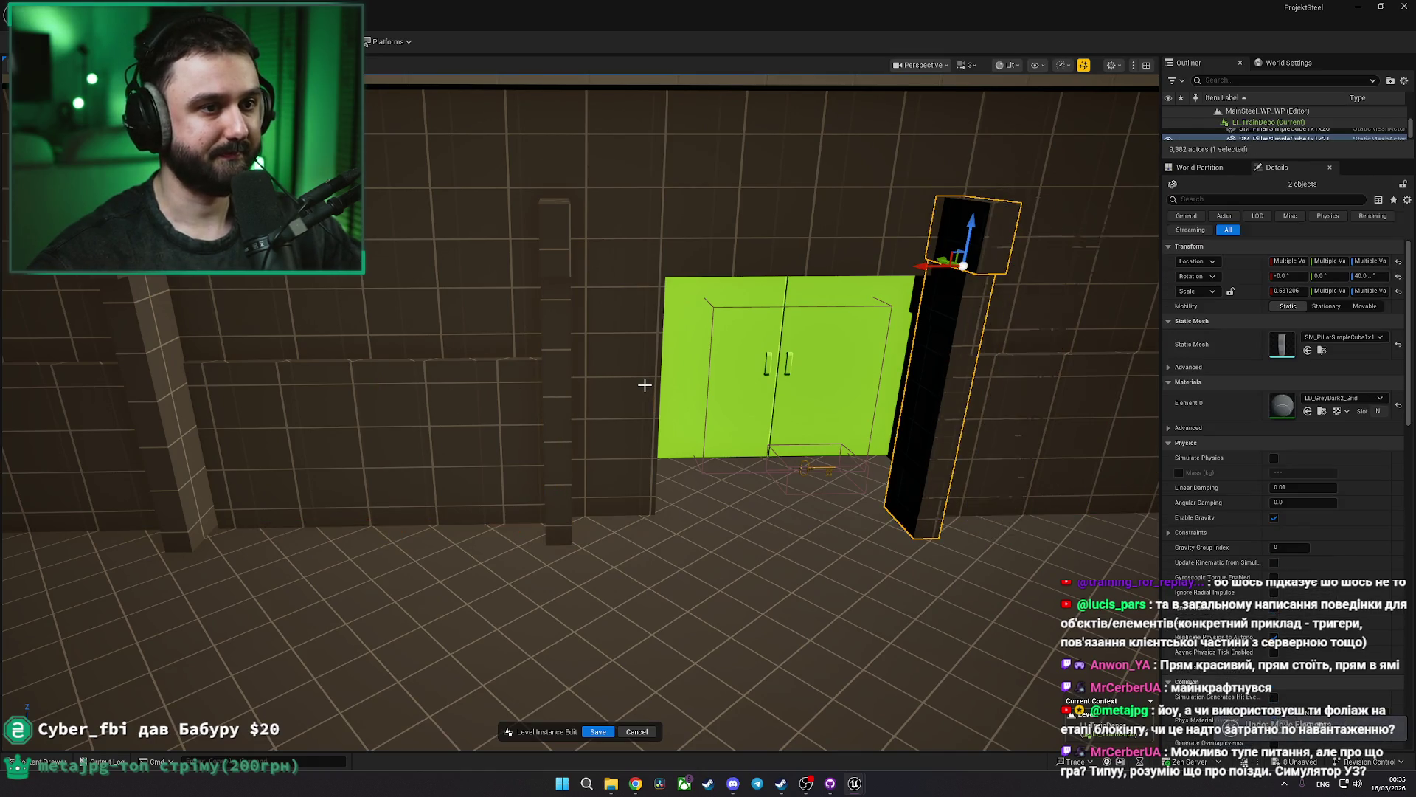
key(ctrl+z)
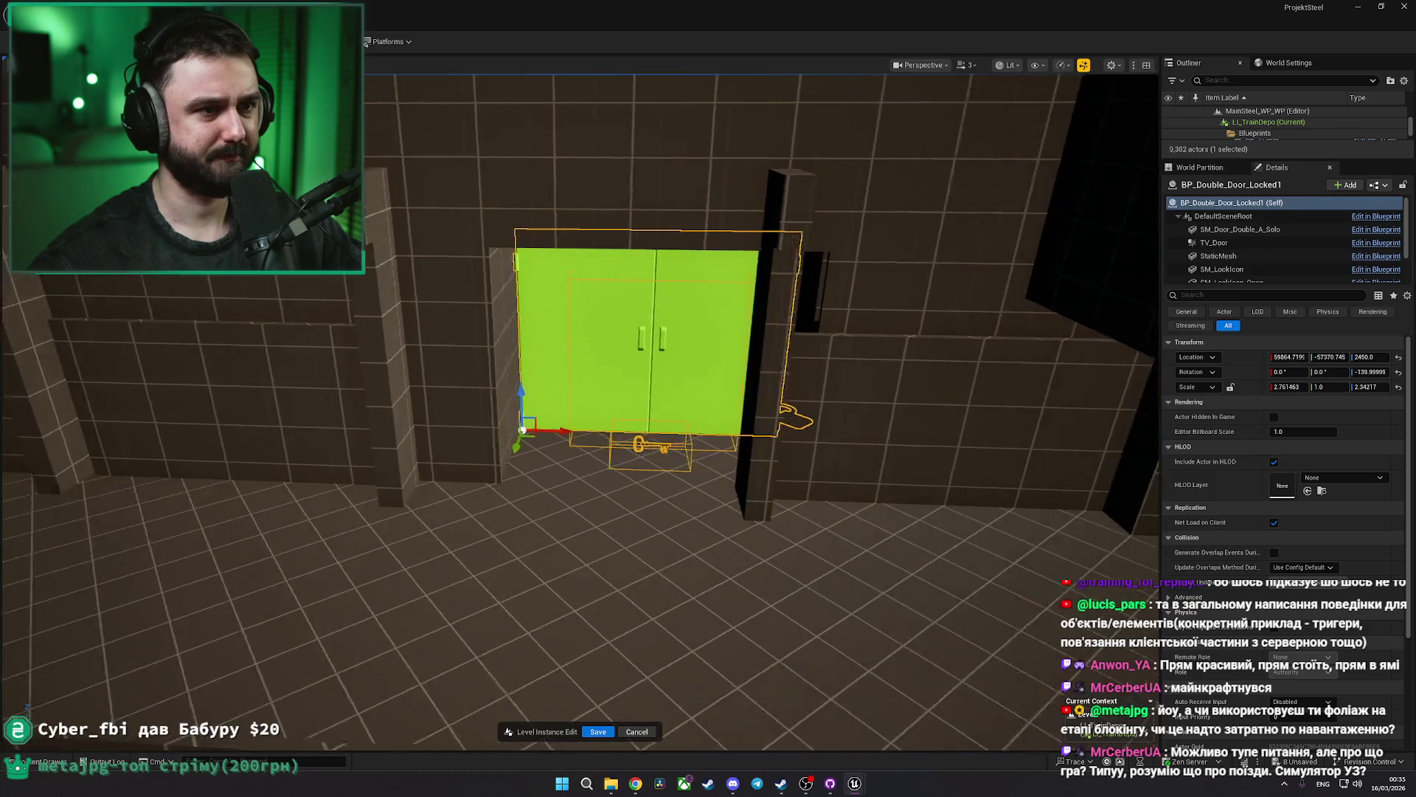
Slide the locked green door with its neighbouring walls along the wall
key(Left)
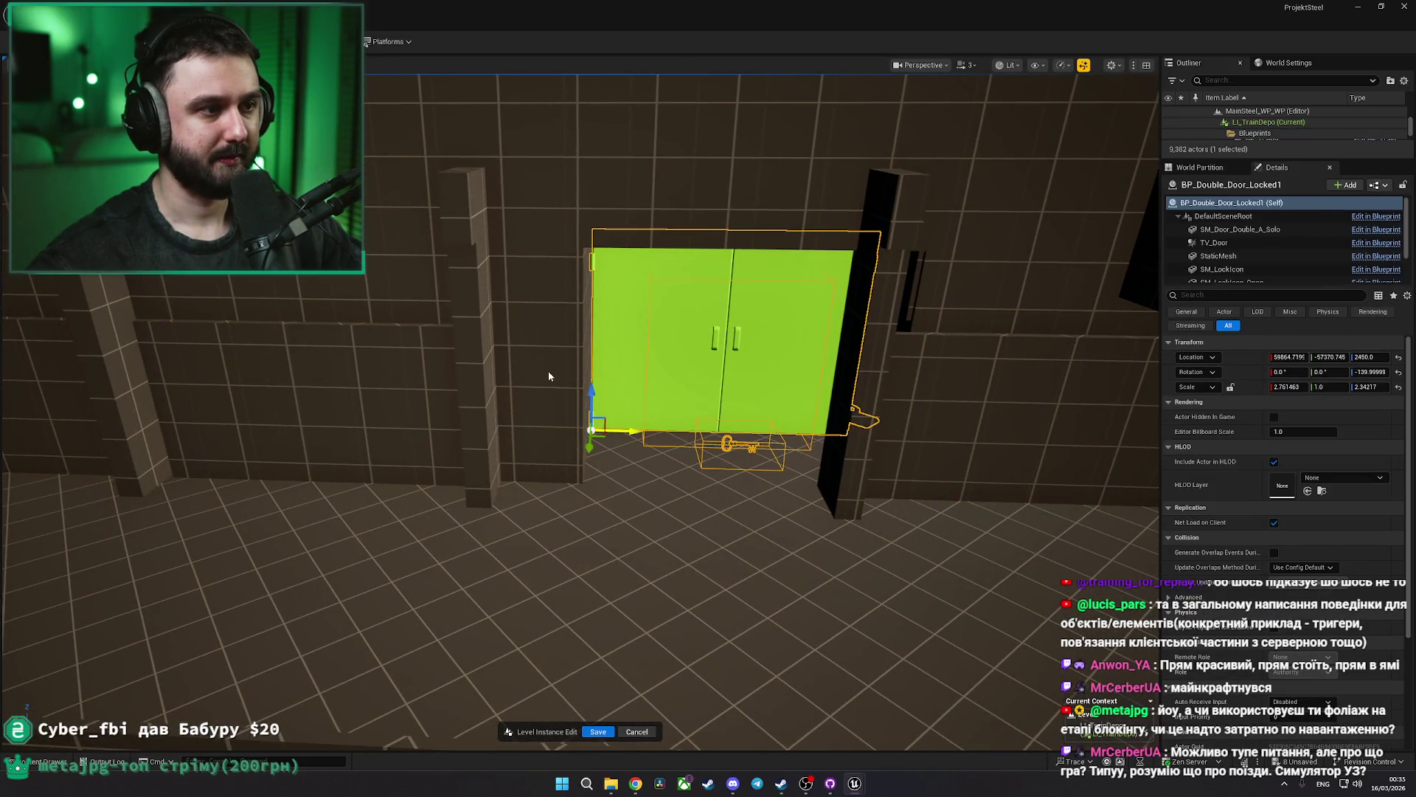
key(ctrl+z)
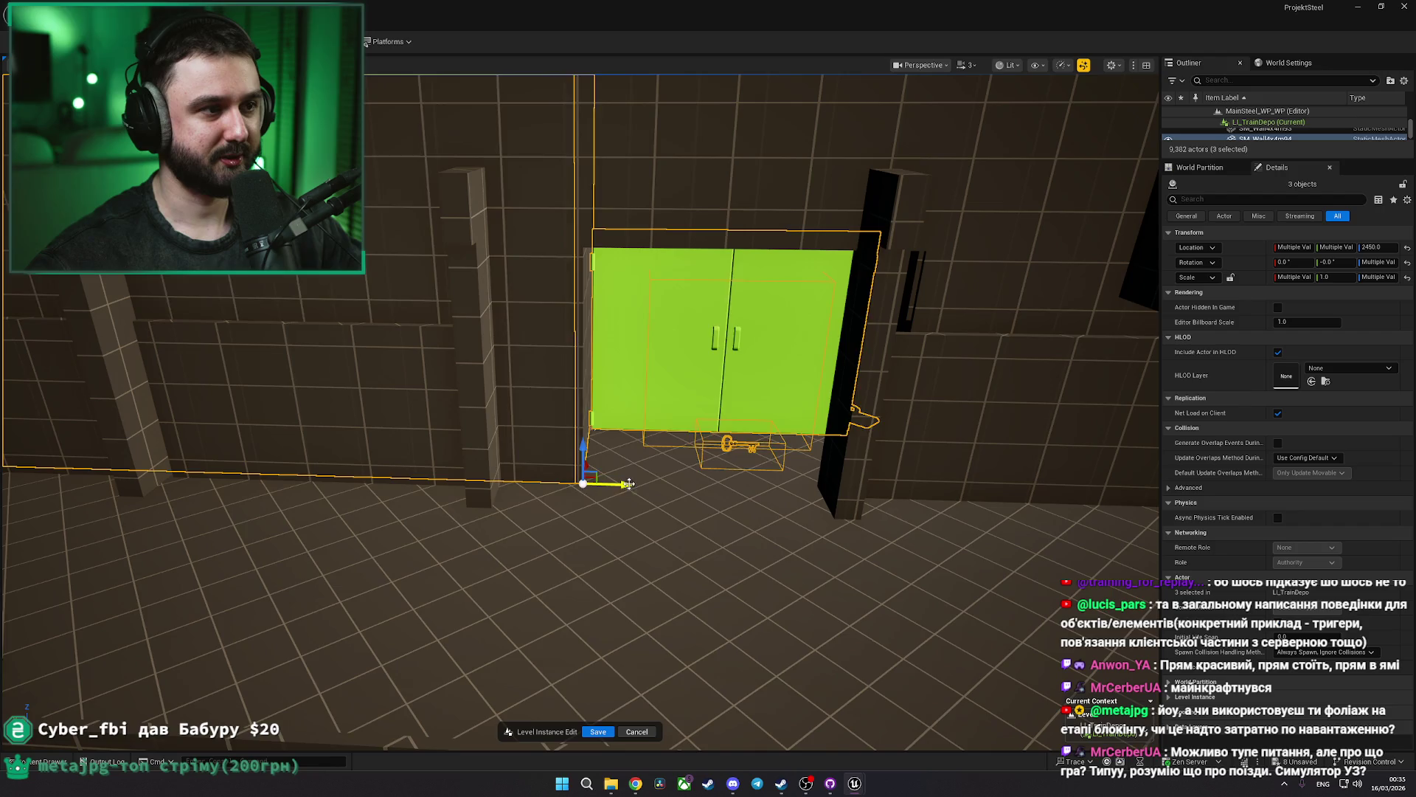
mouse_move(630, 484)
mouse_down()
mouse_move(579, 482)
mouse_move(554, 505)
mouse_up()
scroll(611, 477, down, 3)
Stretch the wall section above the green door wider
click(640, 311)
drag(640, 310, 423, 560)
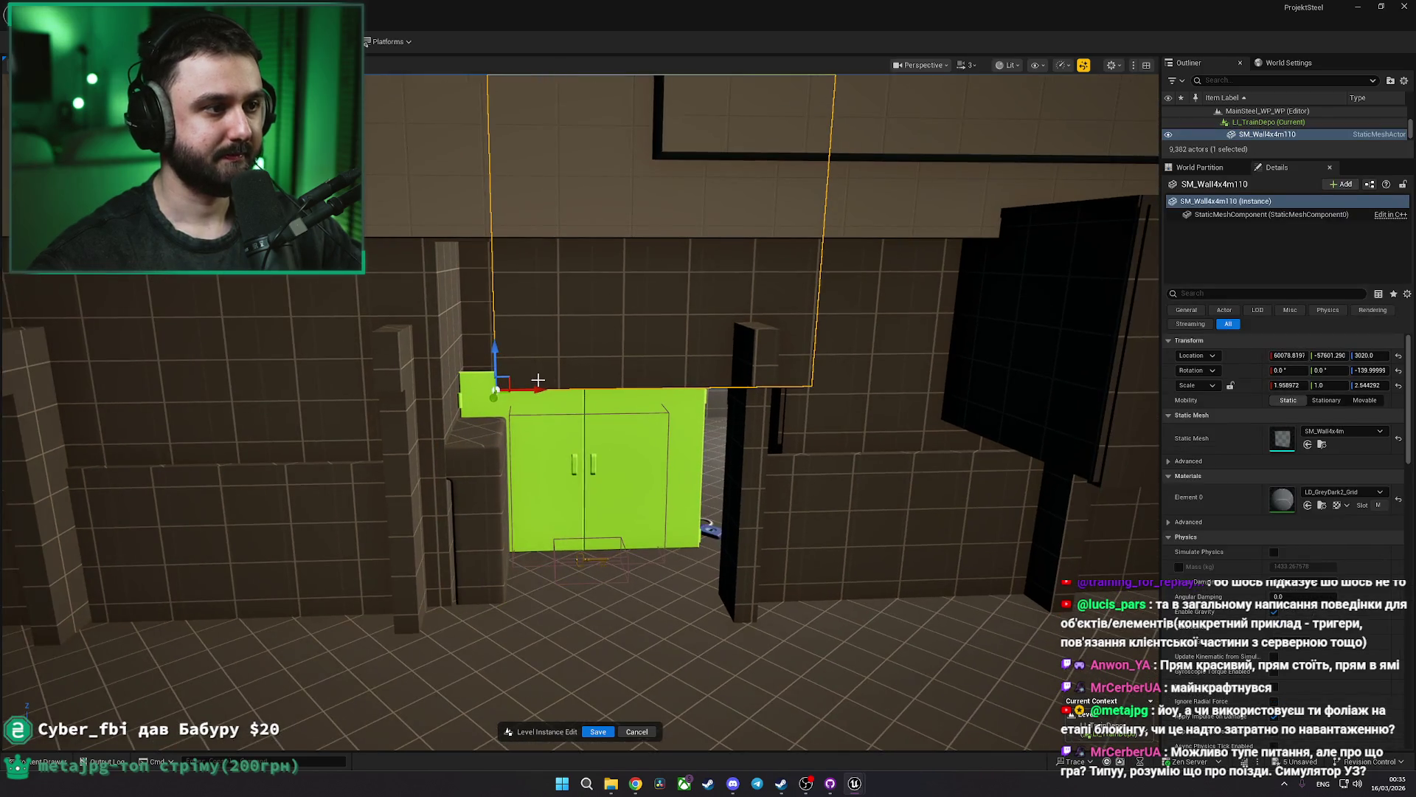
key(r)
drag(473, 388, 489, 389)
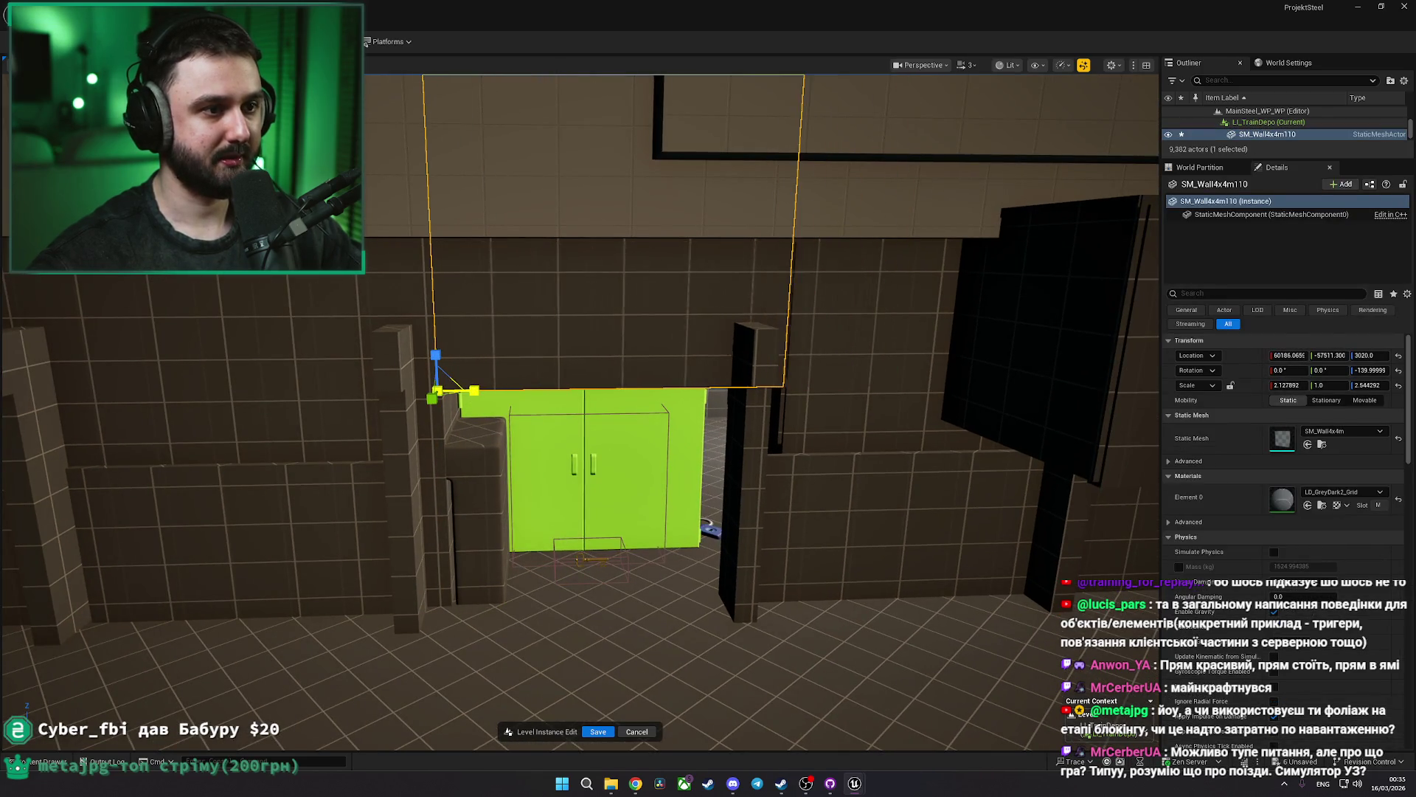
Move the wall section right of the door to the left
click(800, 416)
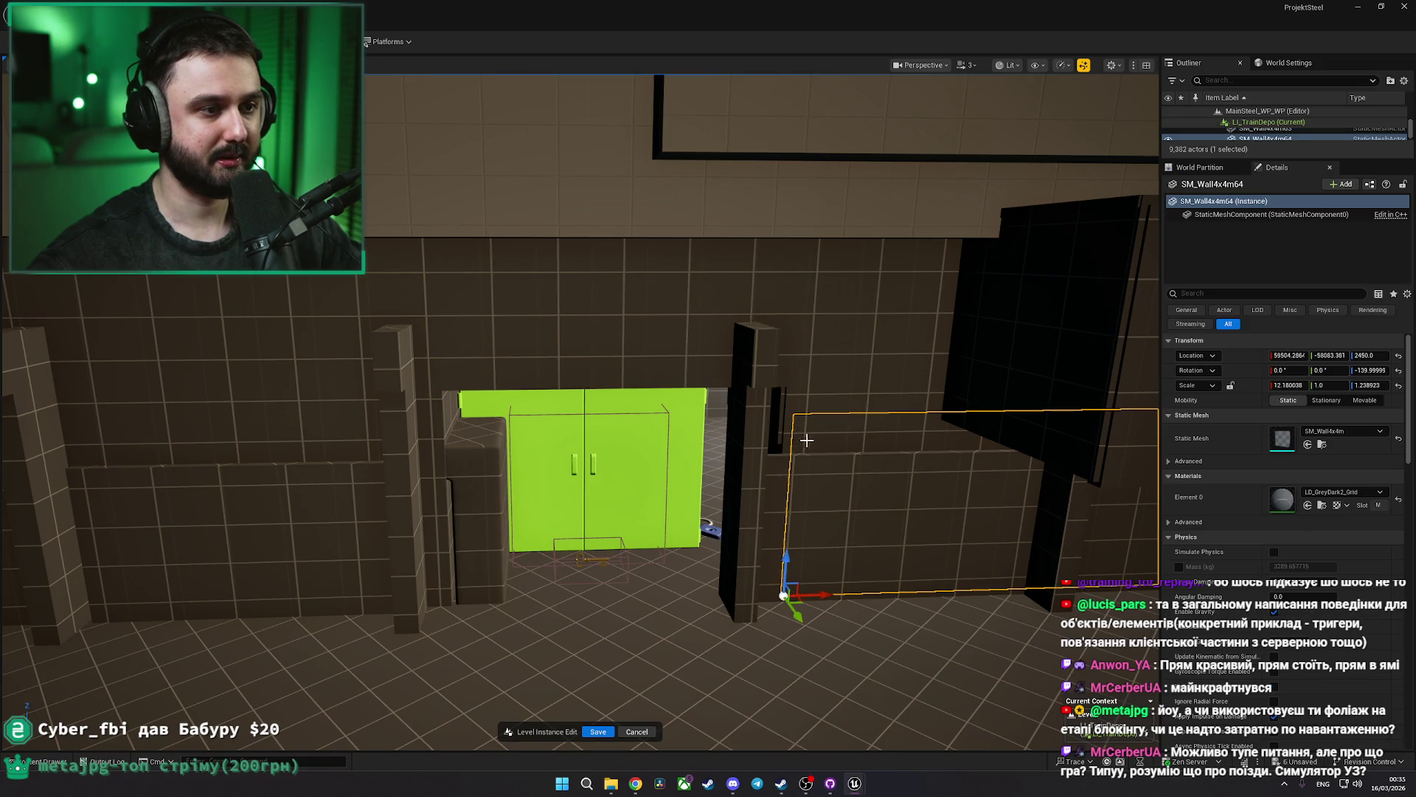
drag(821, 591, 760, 590)
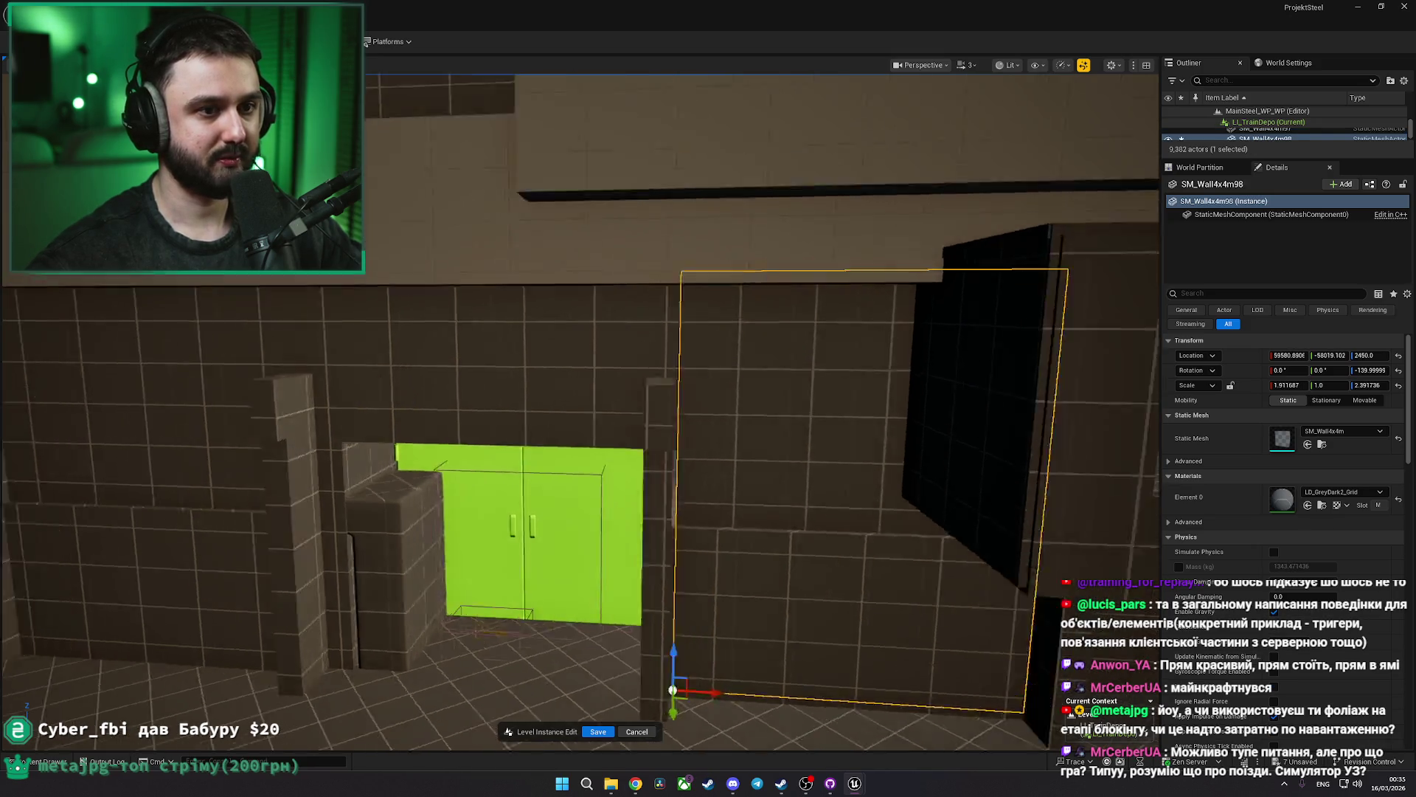
scroll(580, 414, up, 5)
key(f)
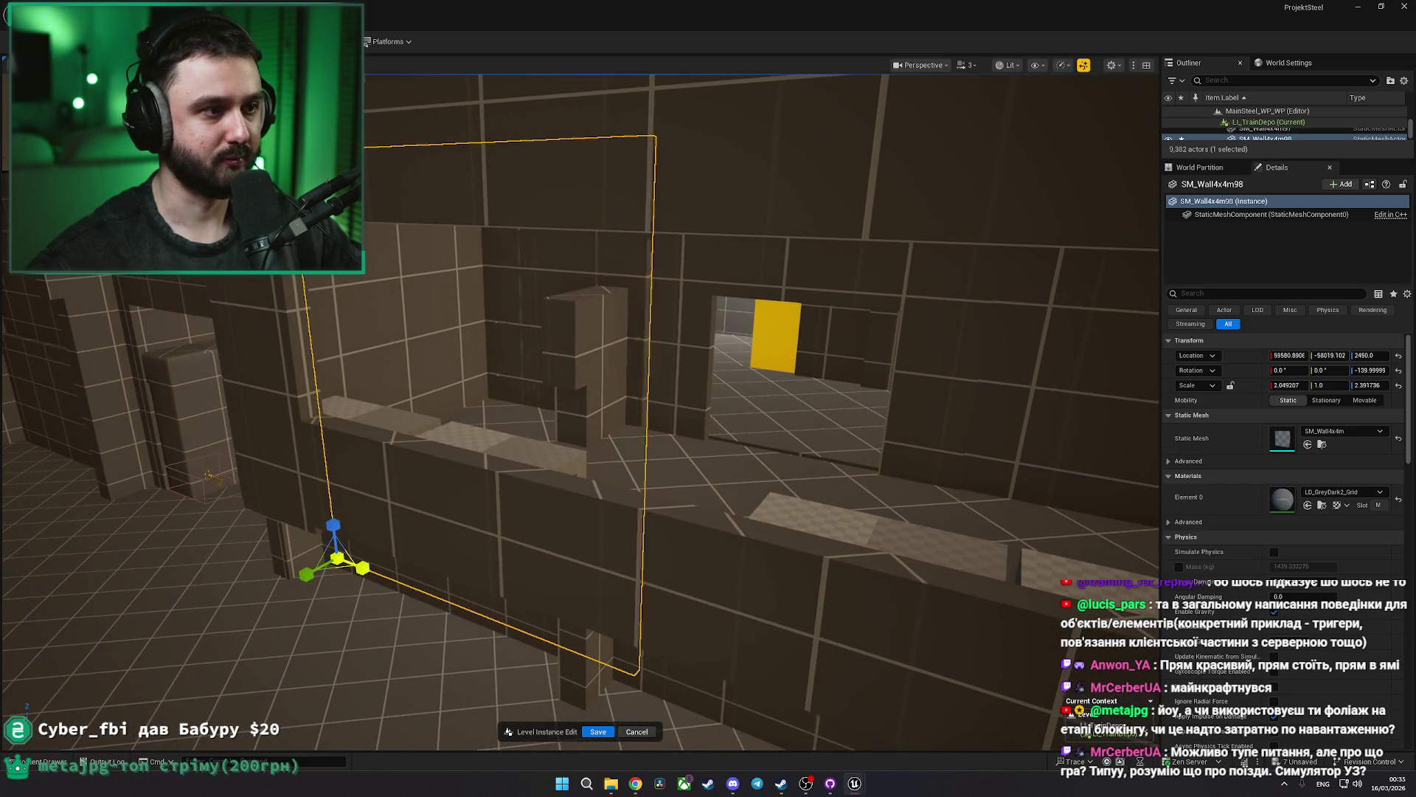
Delete the small pillar block and the tall pillar beneath it
click(593, 378)
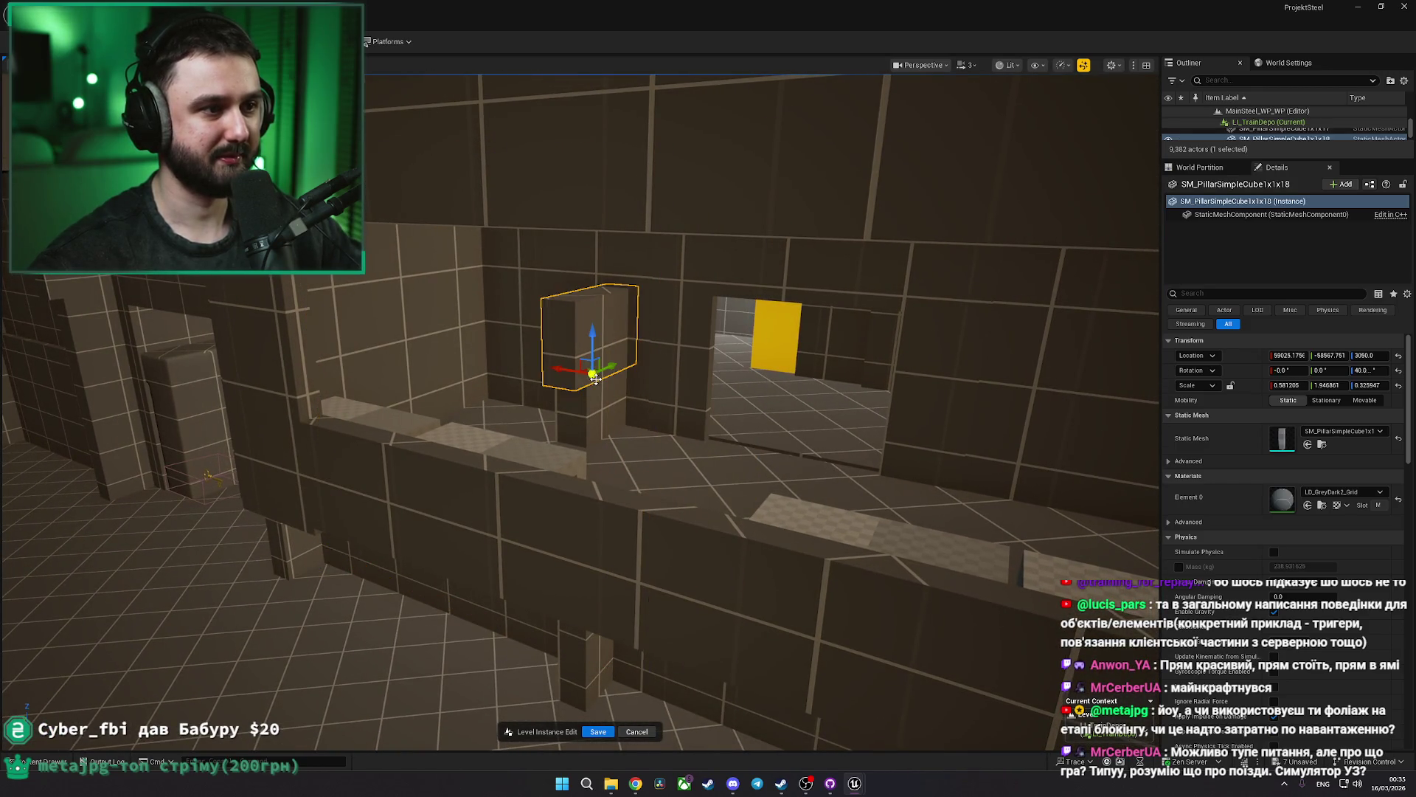
key(f)
ctrl+click(458, 336)
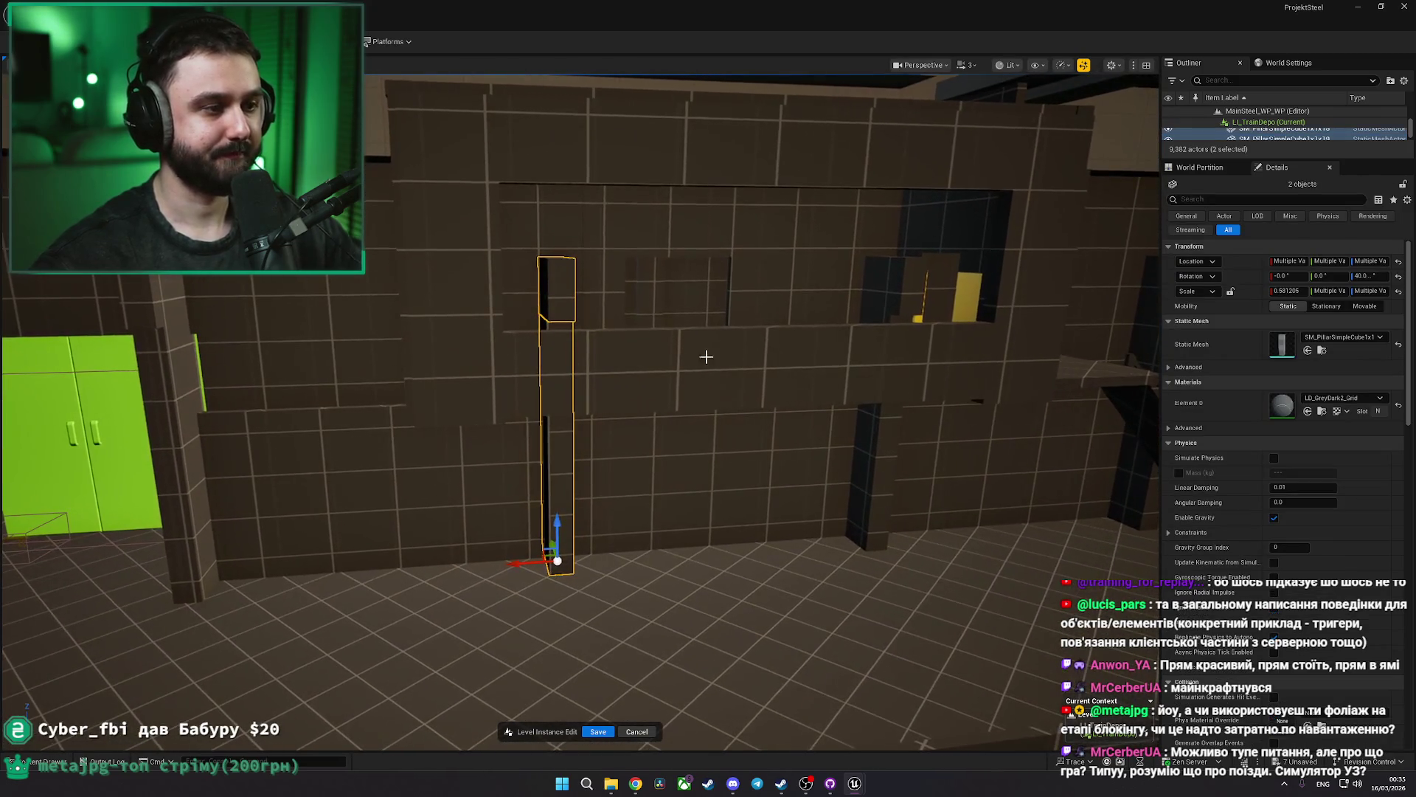
key(Delete)
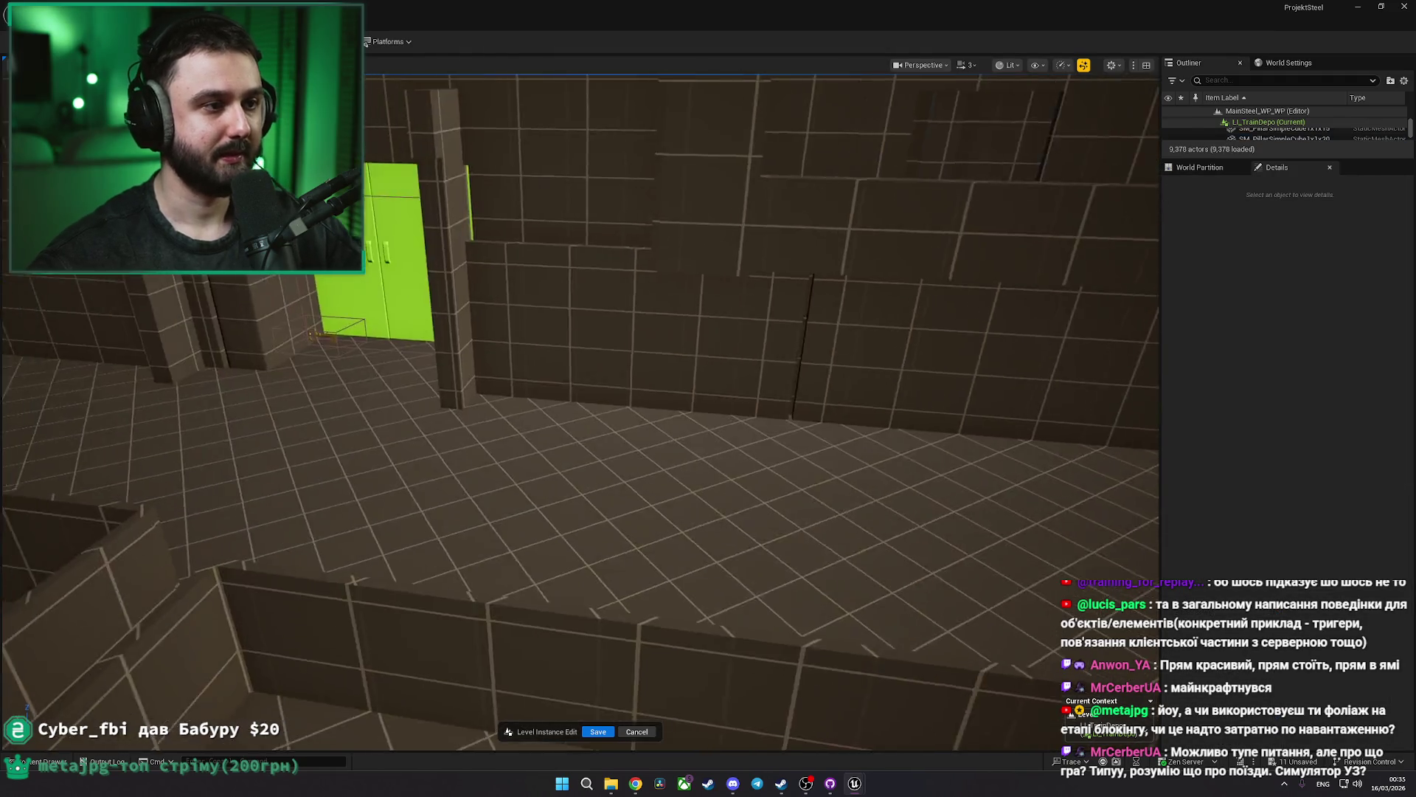
Check the back-wall sections, then fly closer to the green door
click(707, 337)
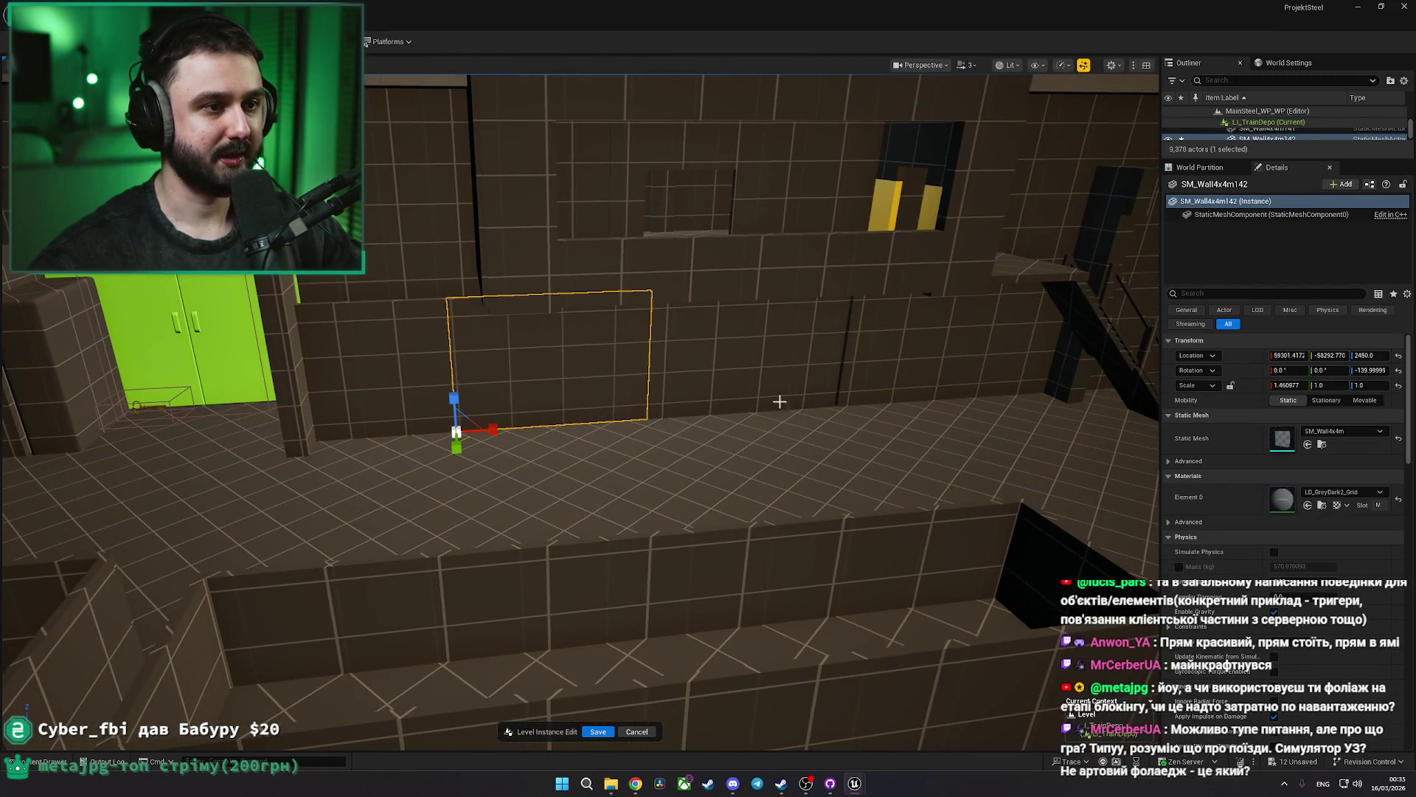
click(868, 370)
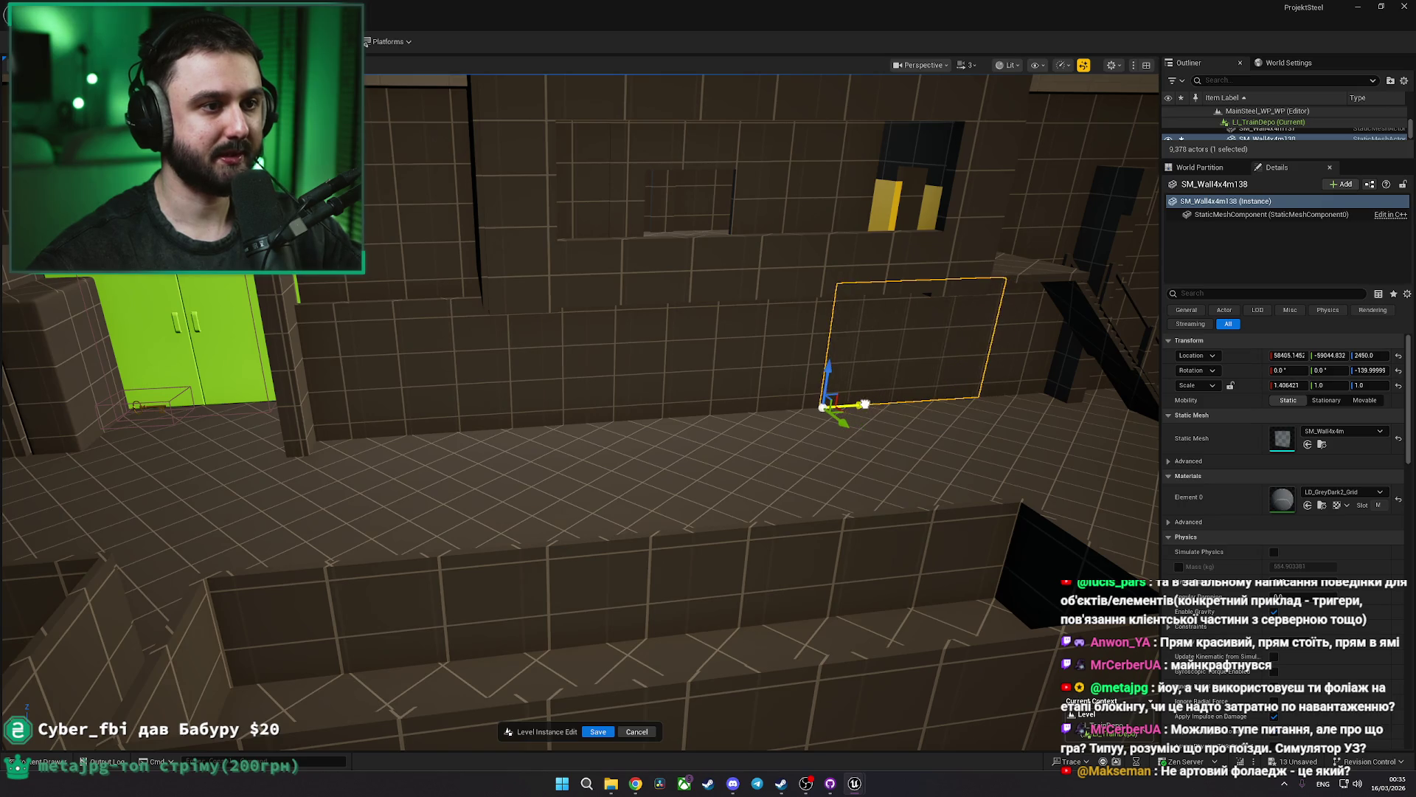
key(Escape)
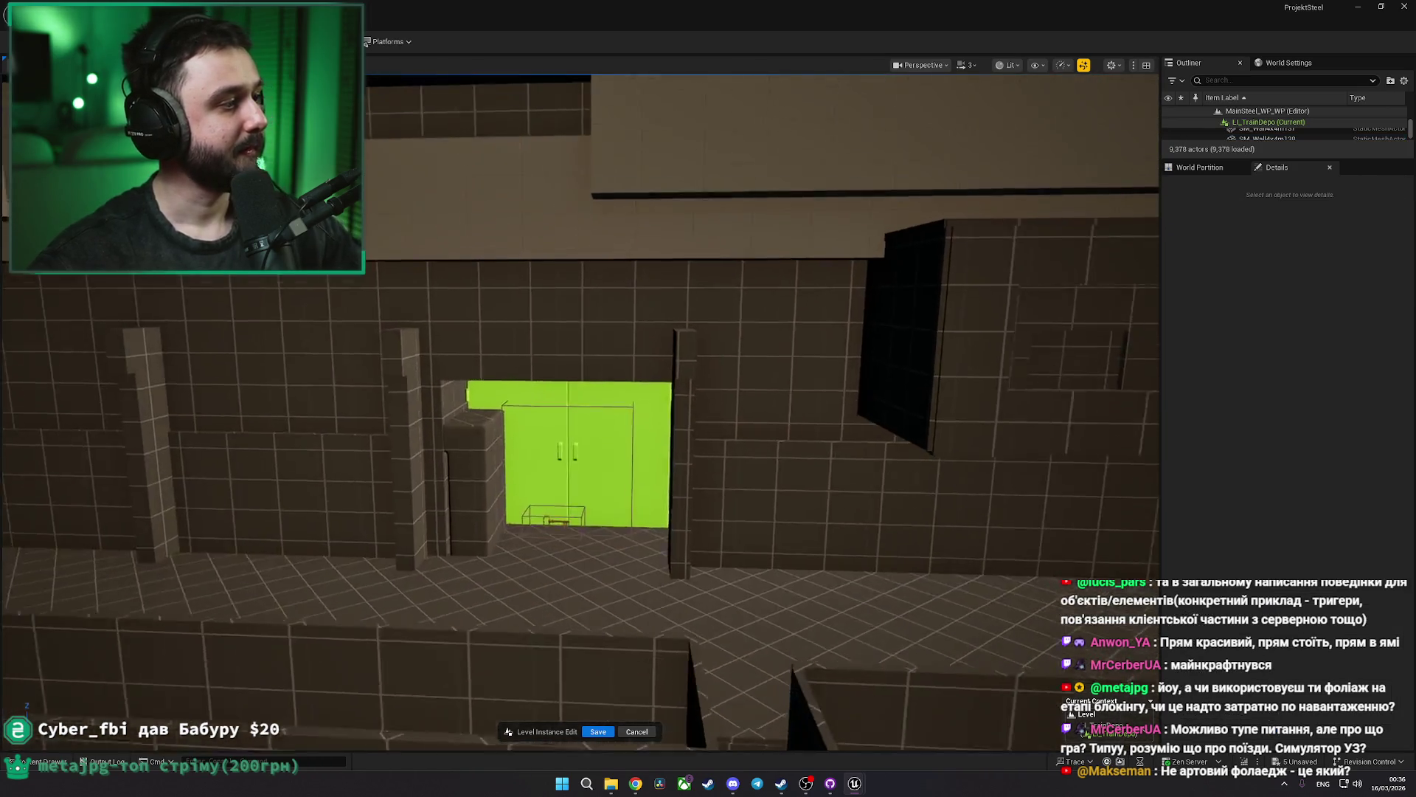
key(w)
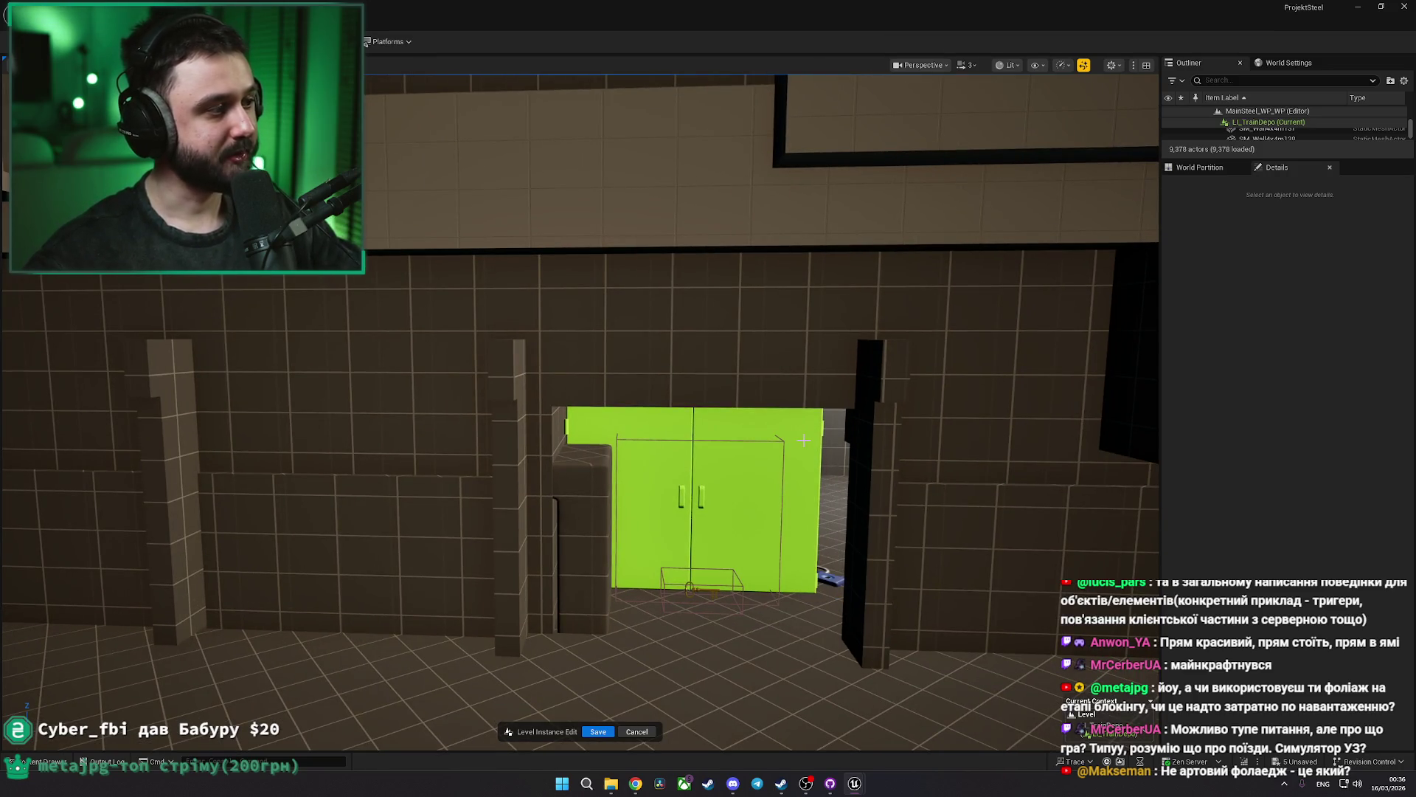
Save the level instance edits and survey the factory from above
click(599, 731)
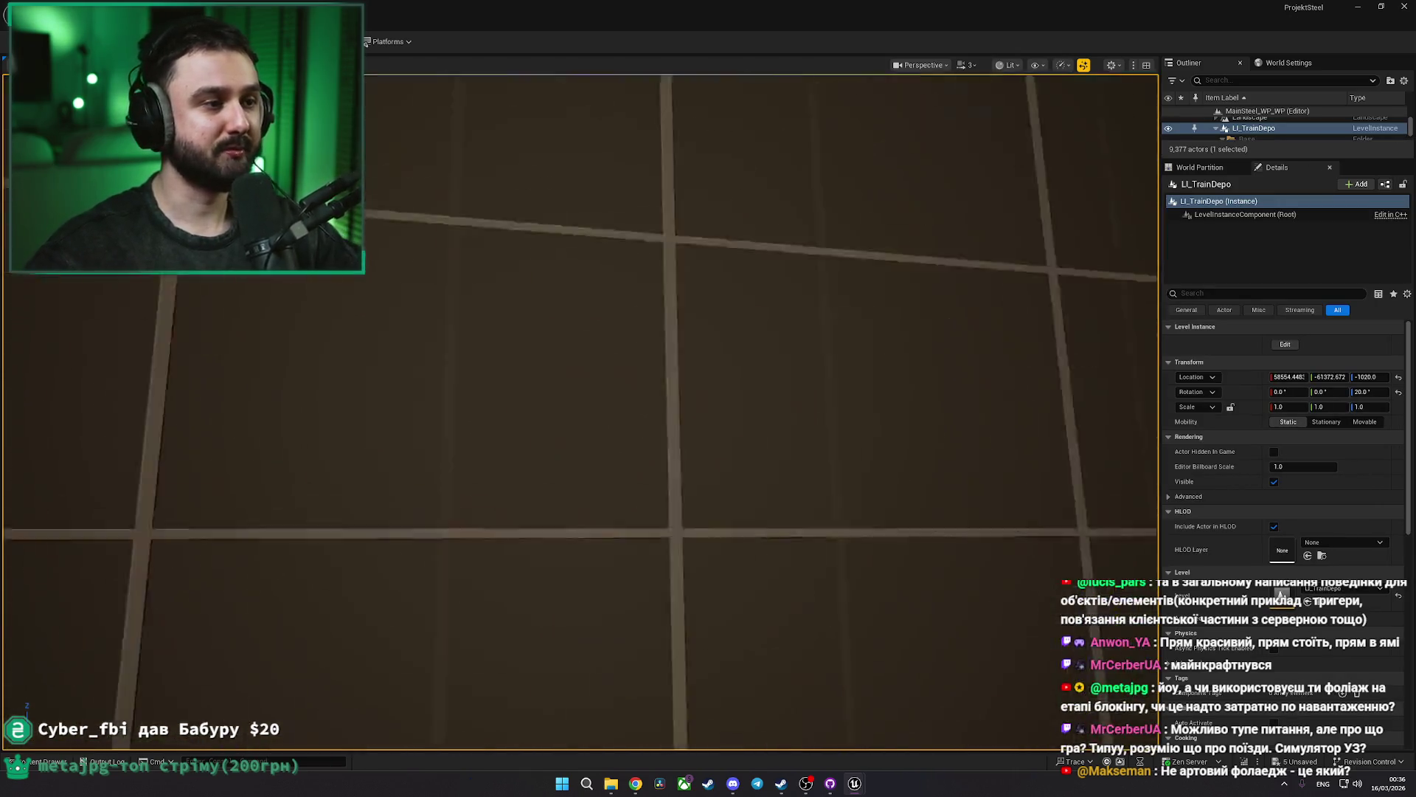
key(f)
key(w)
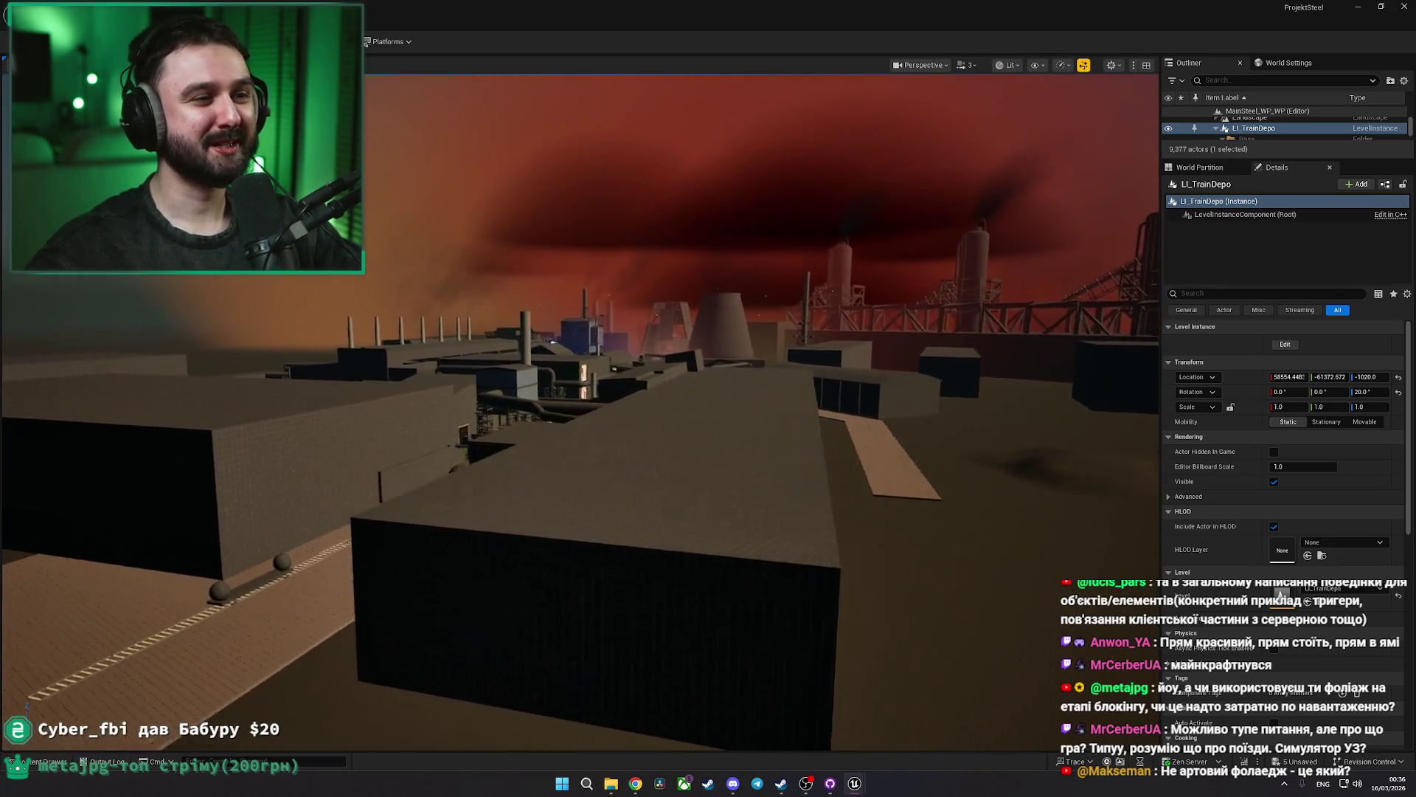
key(f)
key(s)
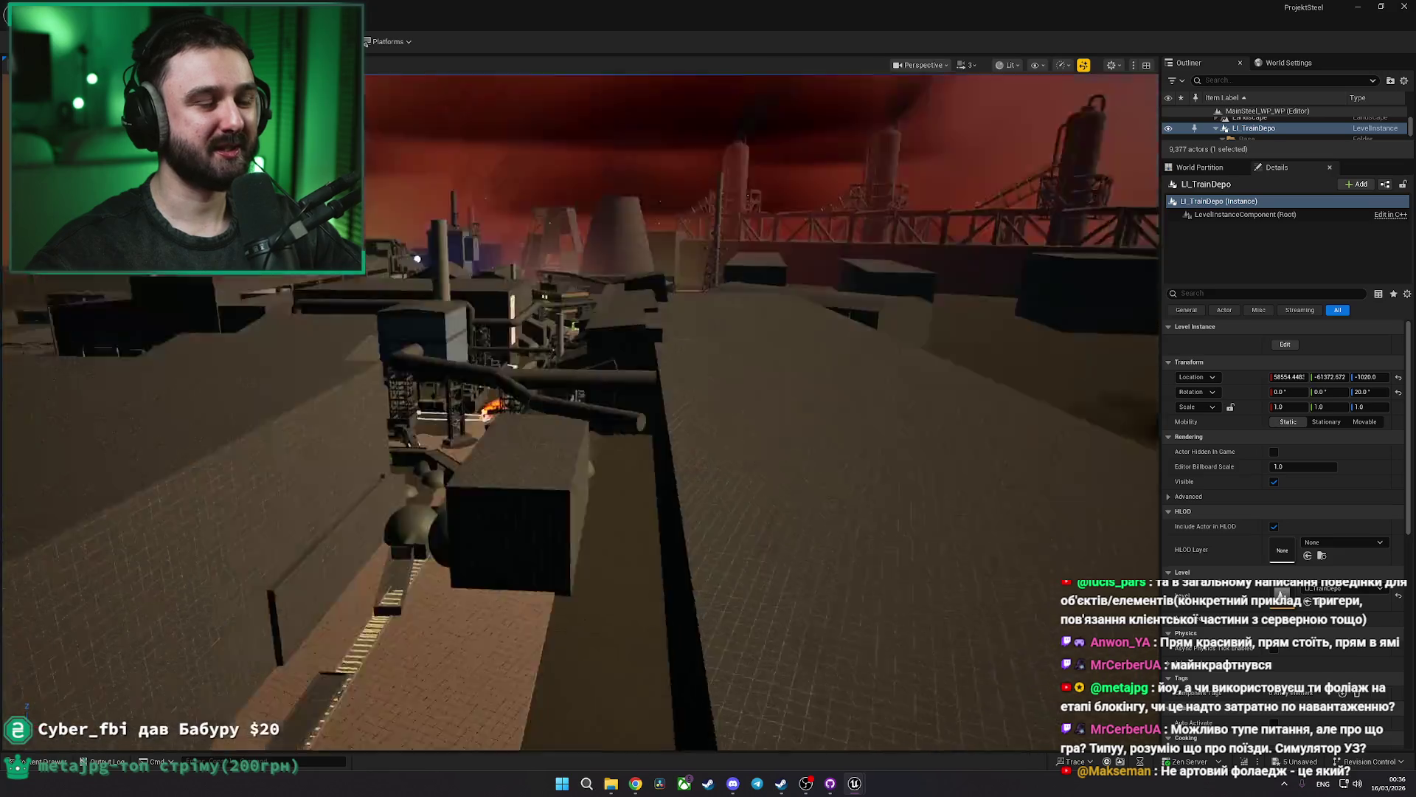
Fly down into the depot interior and reopen LI_TrainDepo for editing
key(w)
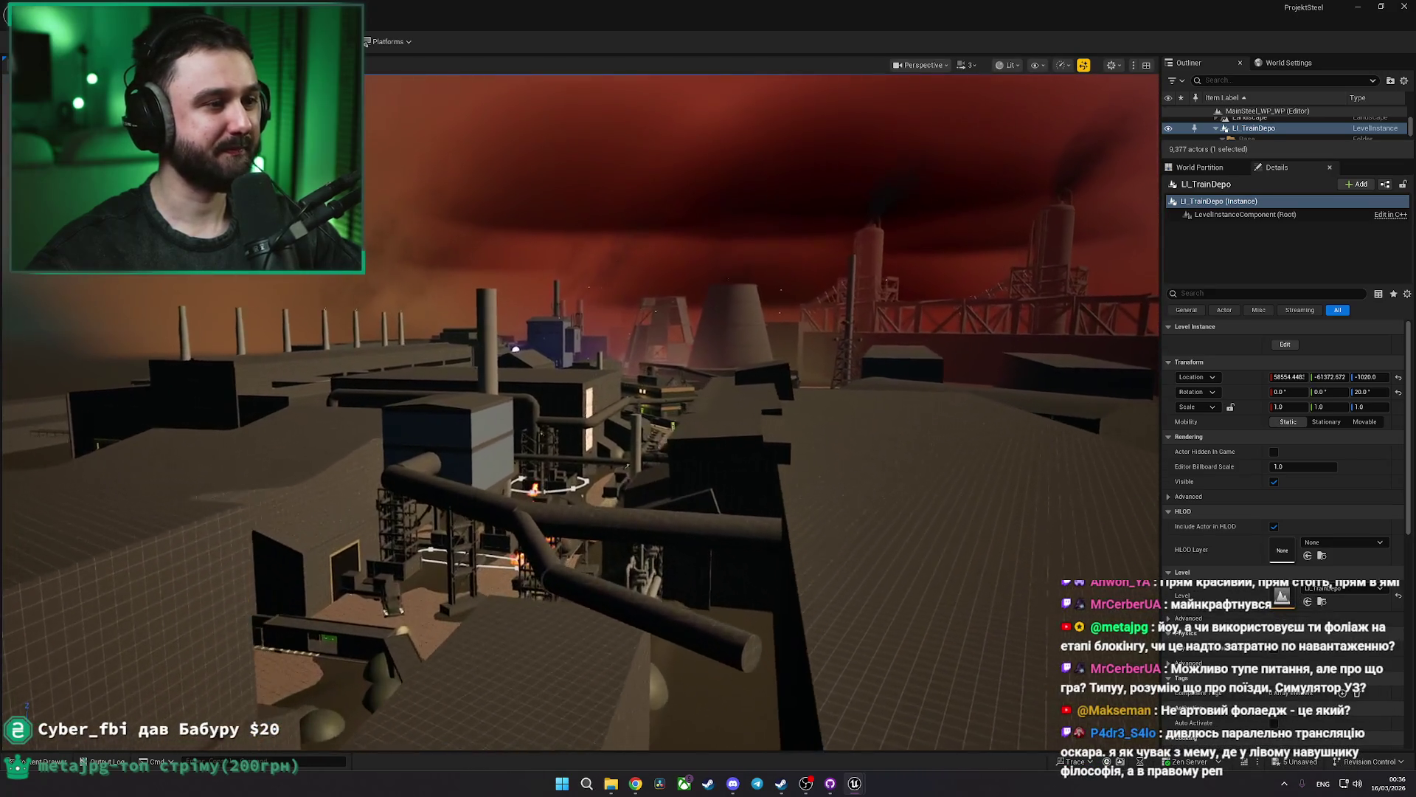
key(w)
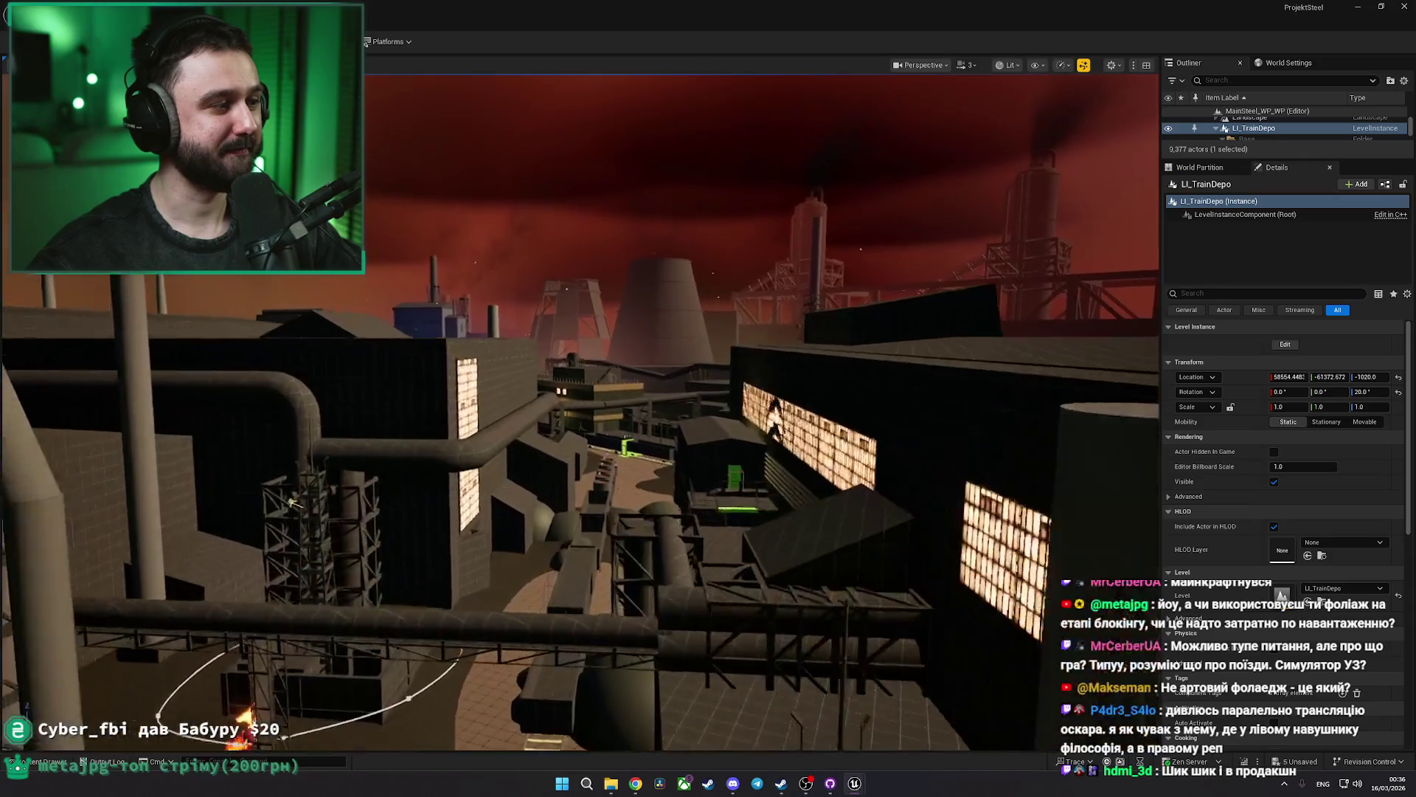
key(w)
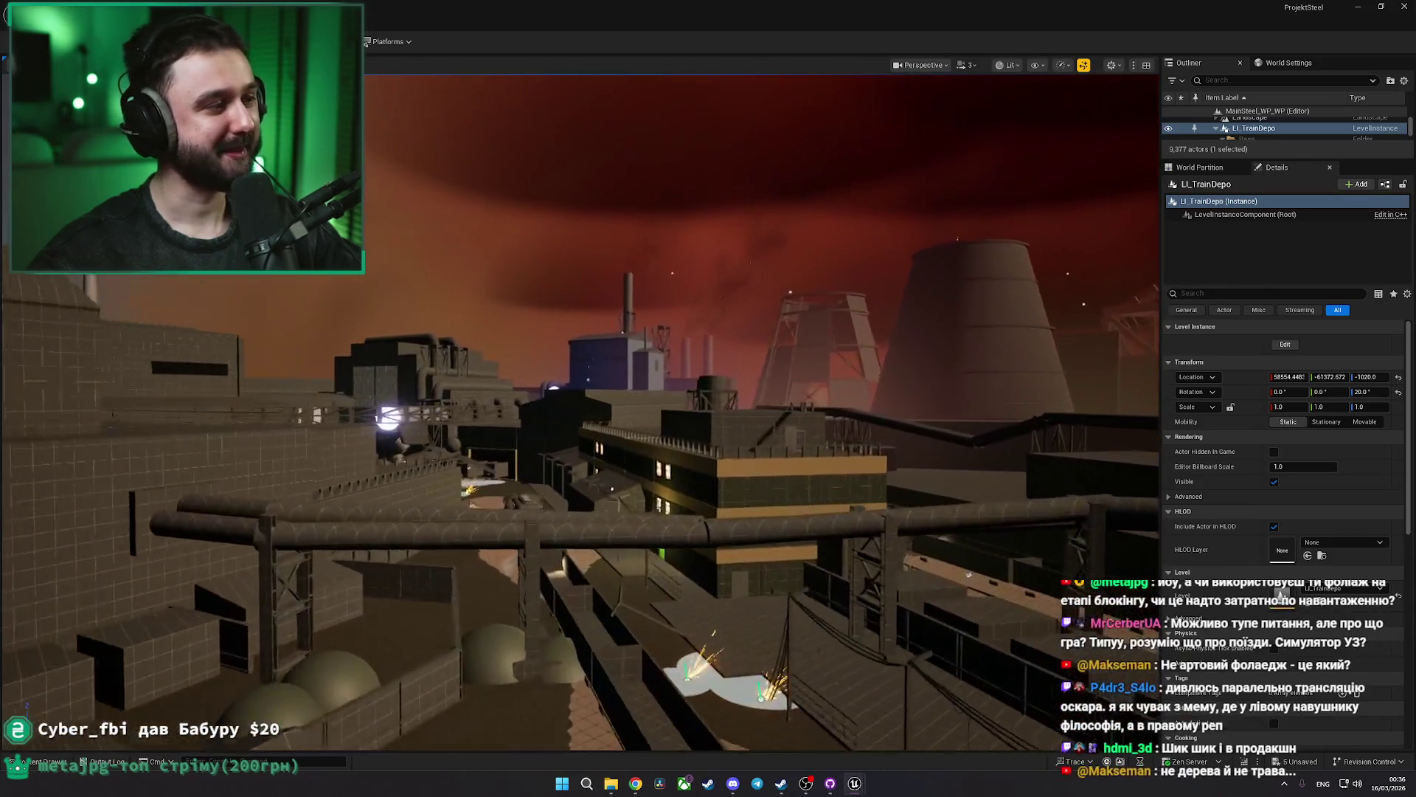
key(f)
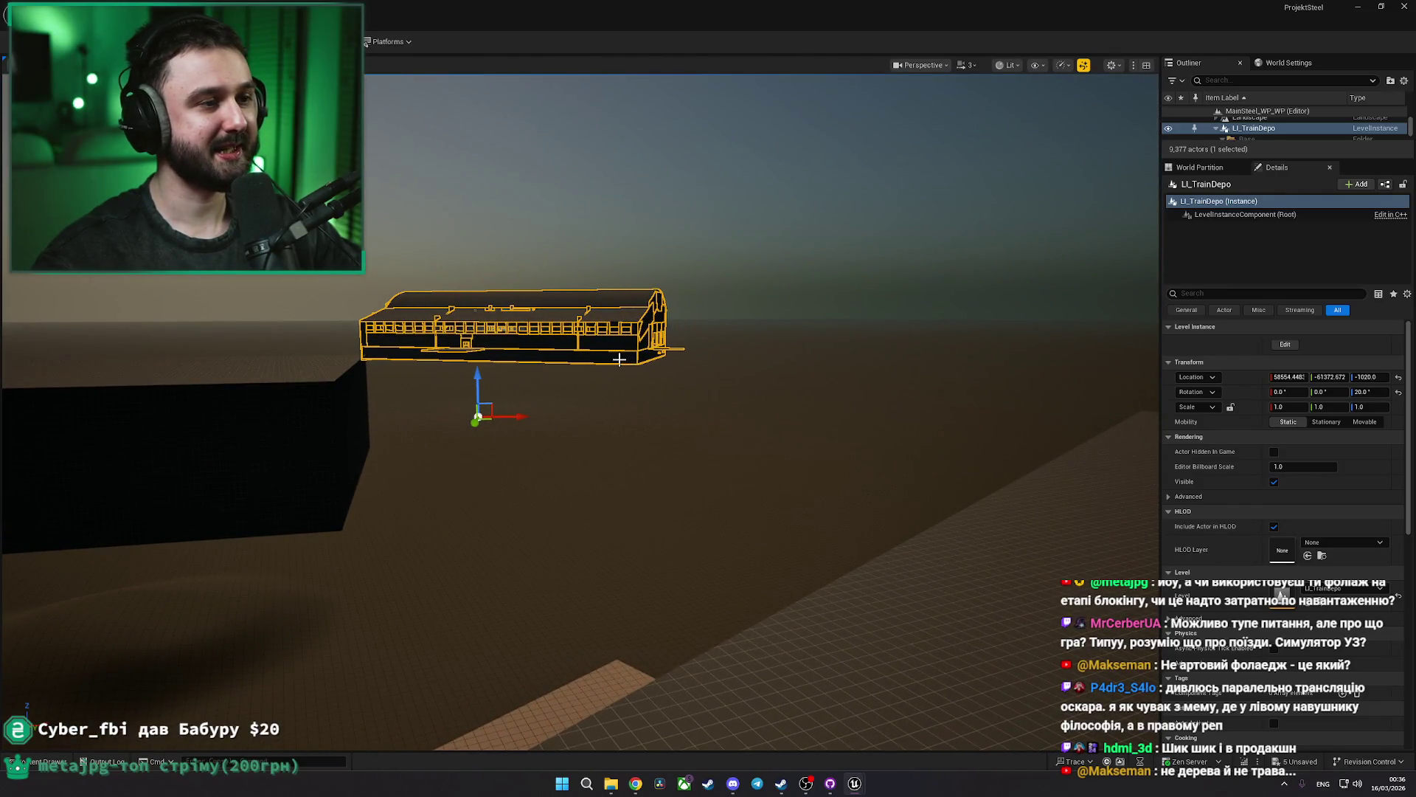
key(w)
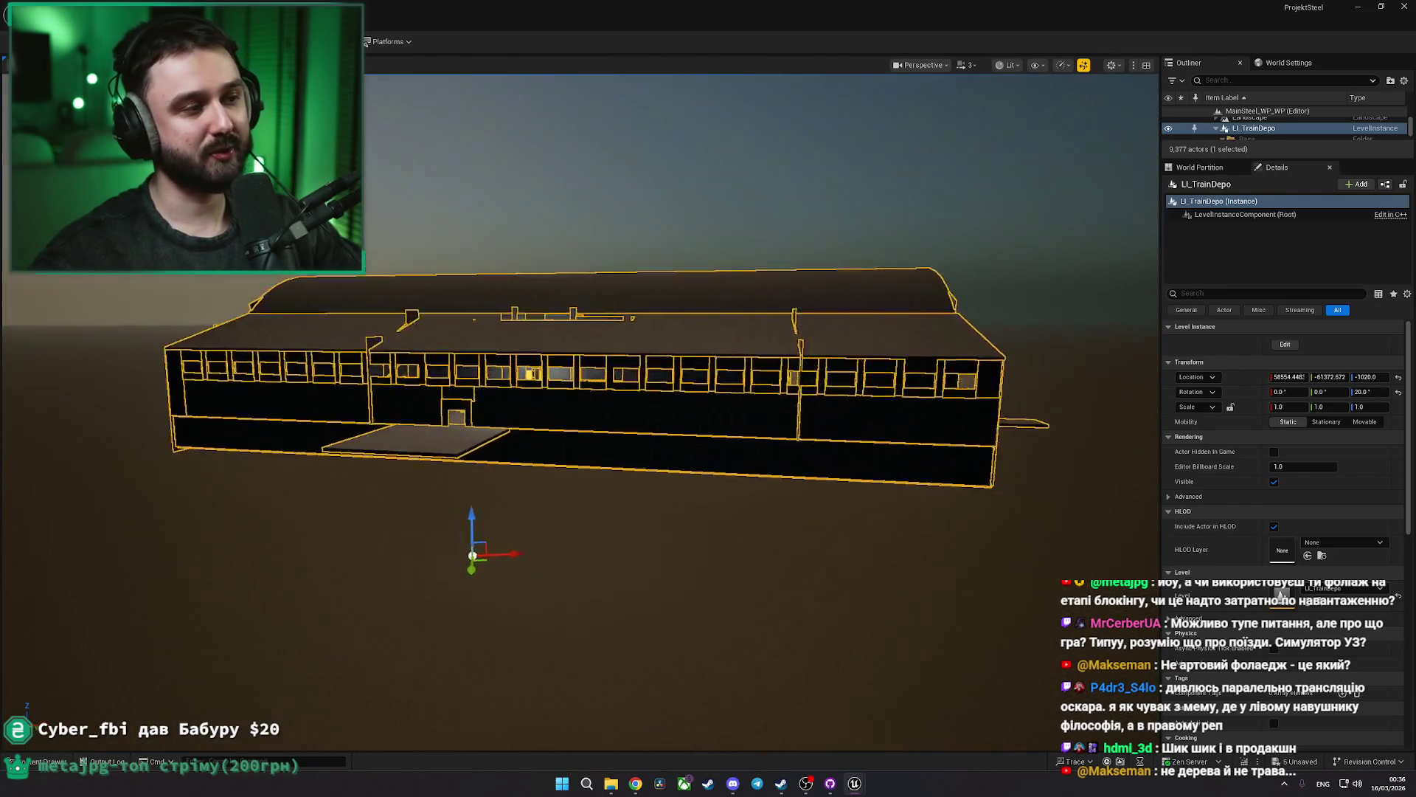
key(w)
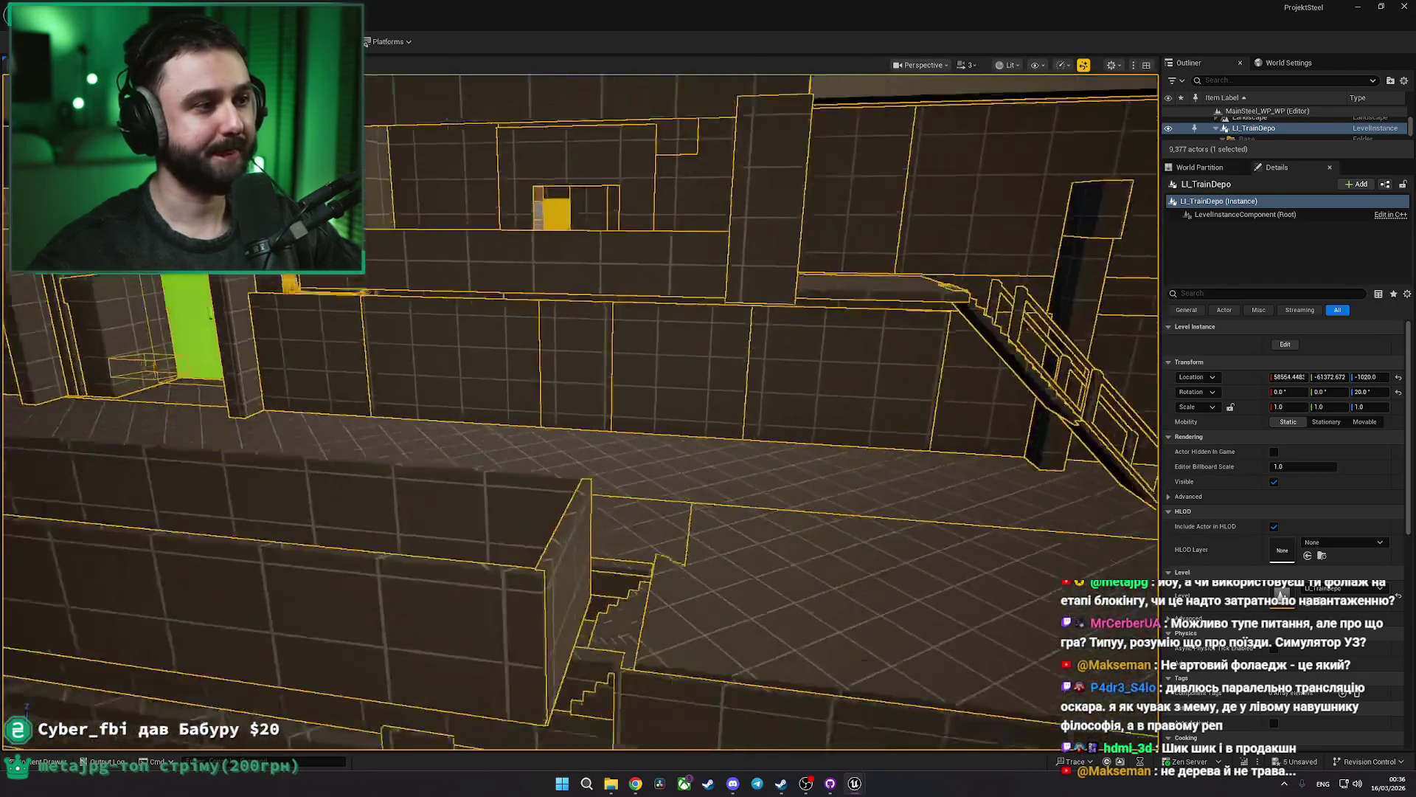
double_click(654, 440)
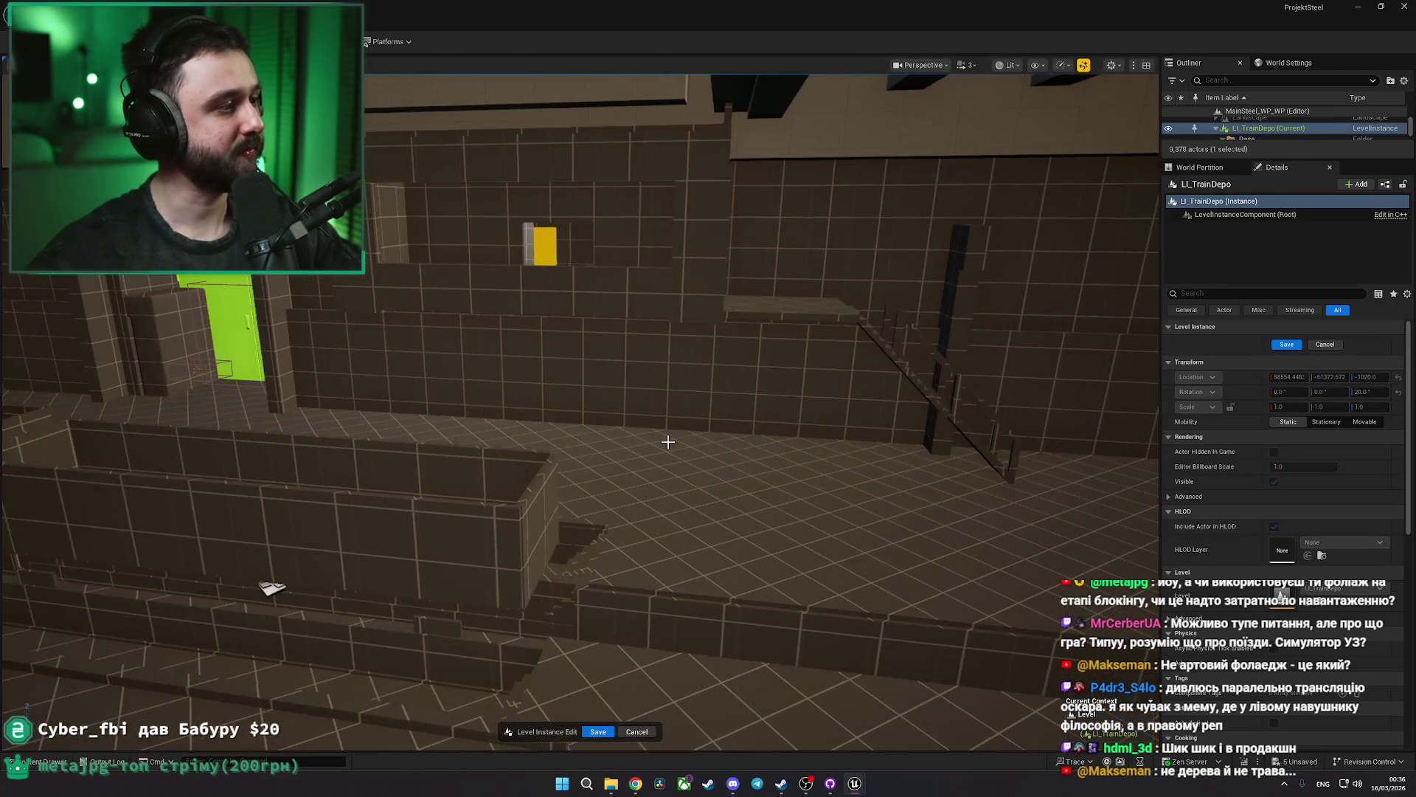
mouse_move(670, 443)
mouse_down()
mouse_move(664, 384)
mouse_move(627, 427)
mouse_move(396, 281)
mouse_move(544, 392)
mouse_up()
click(443, 413)
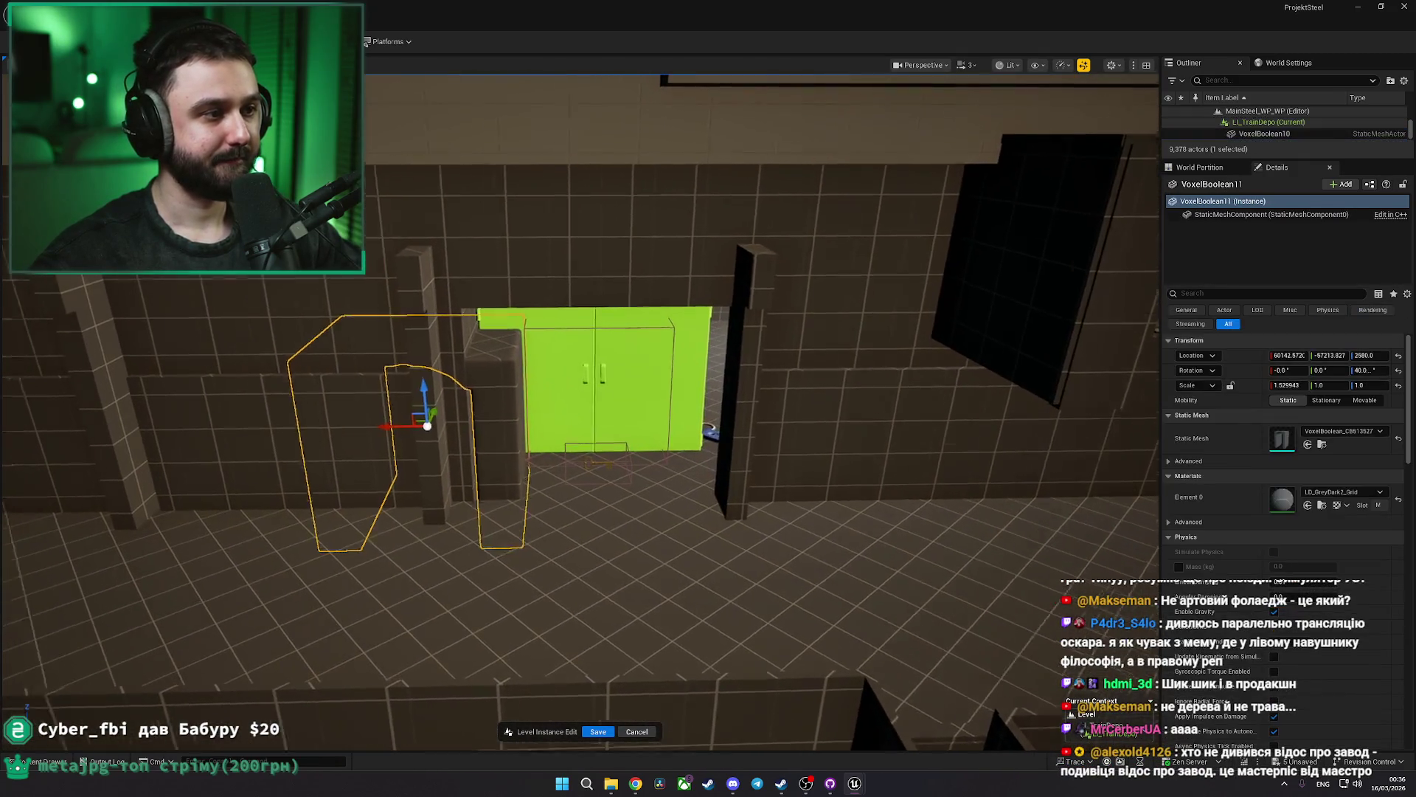
mouse_move(442, 413)
mouse_down()
mouse_move(487, 472)
mouse_move(476, 505)
mouse_up()
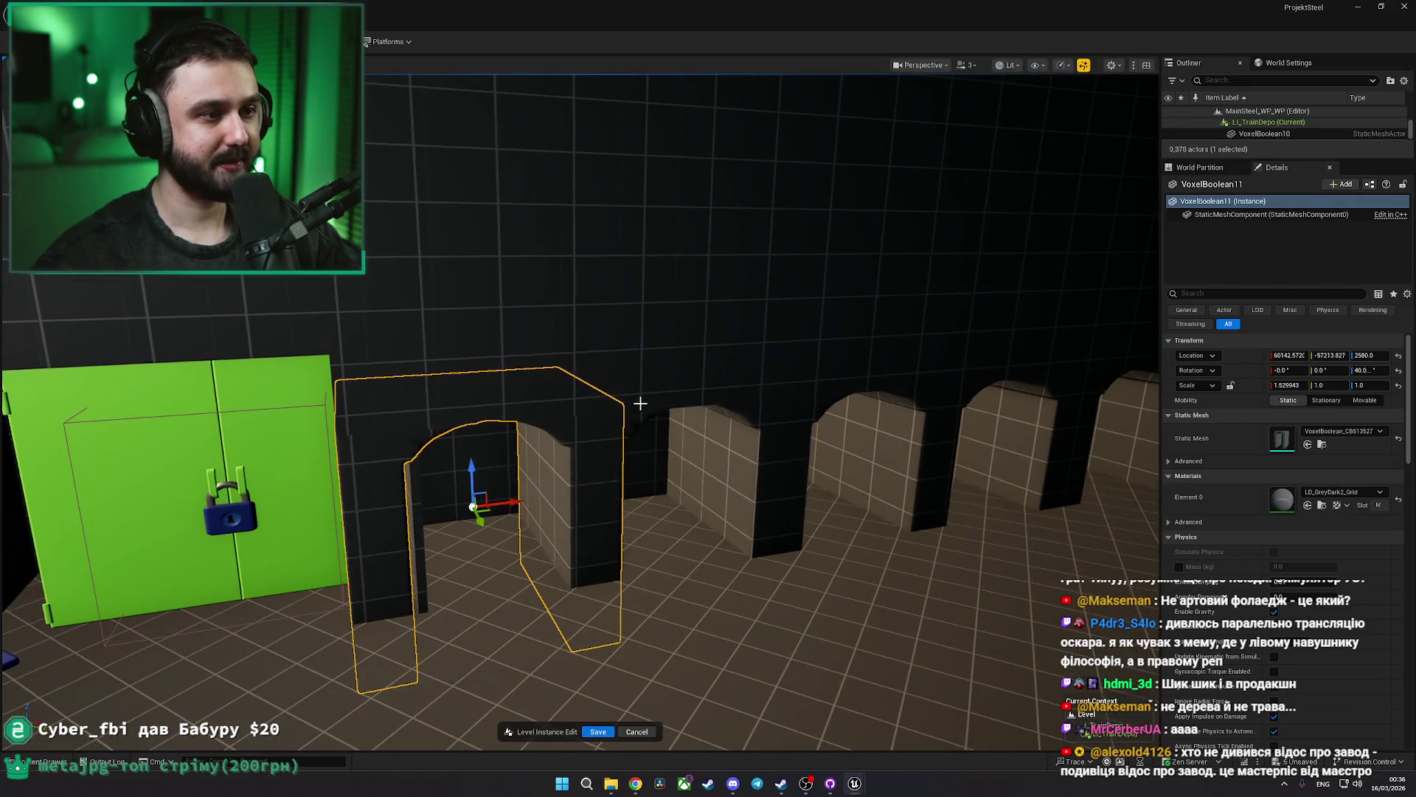
ctrl+click(758, 445)
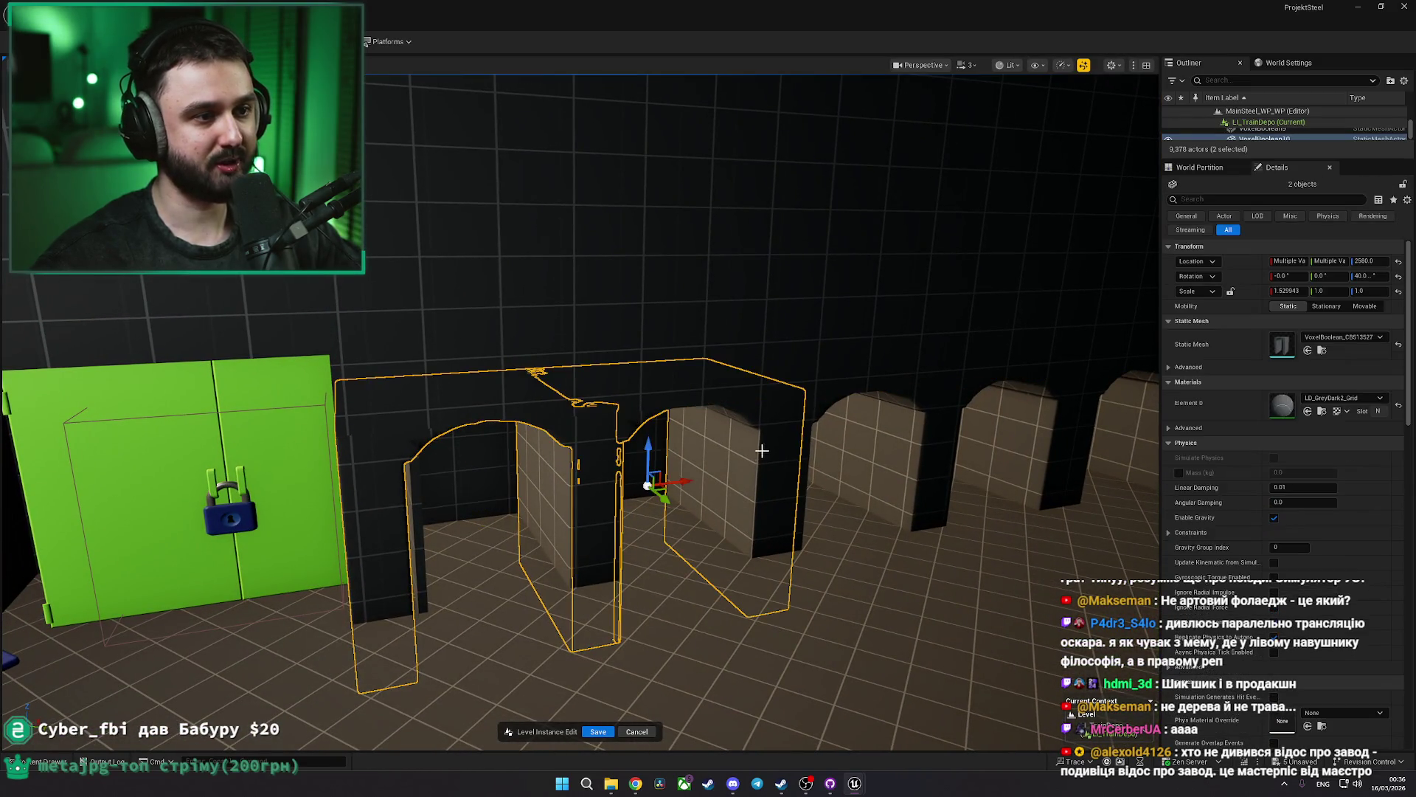
scroll(1010, 442, down, 3)
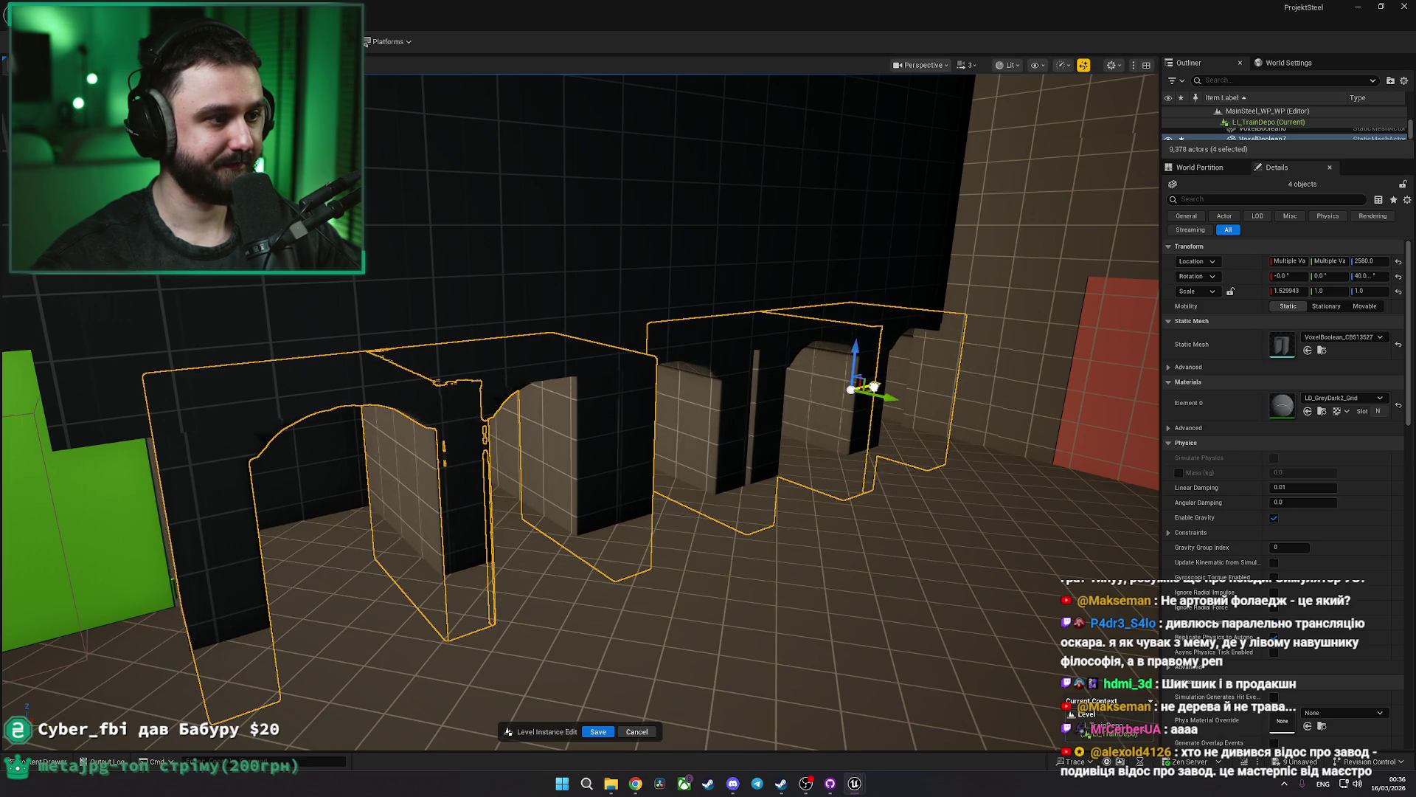
click(877, 395)
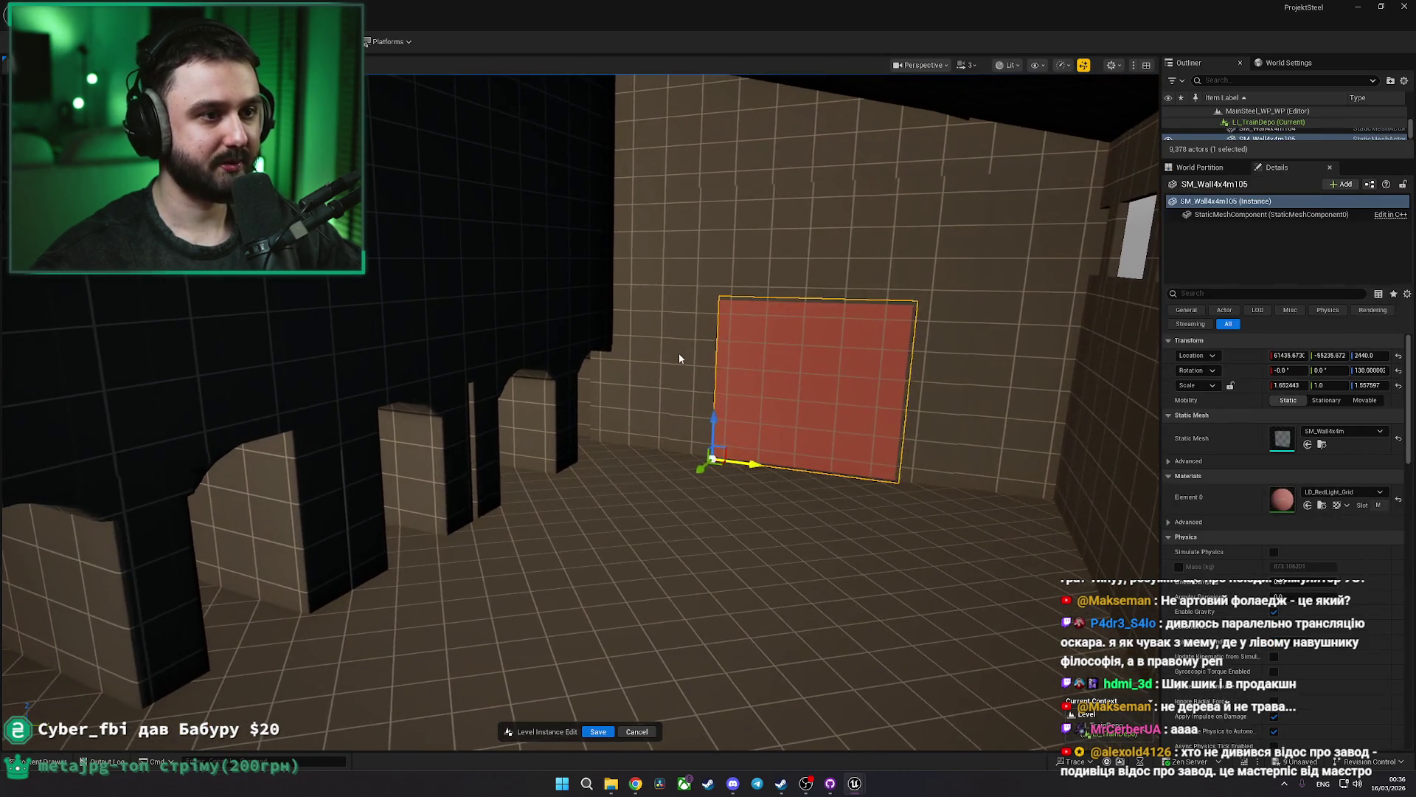
ctrl+click(965, 402)
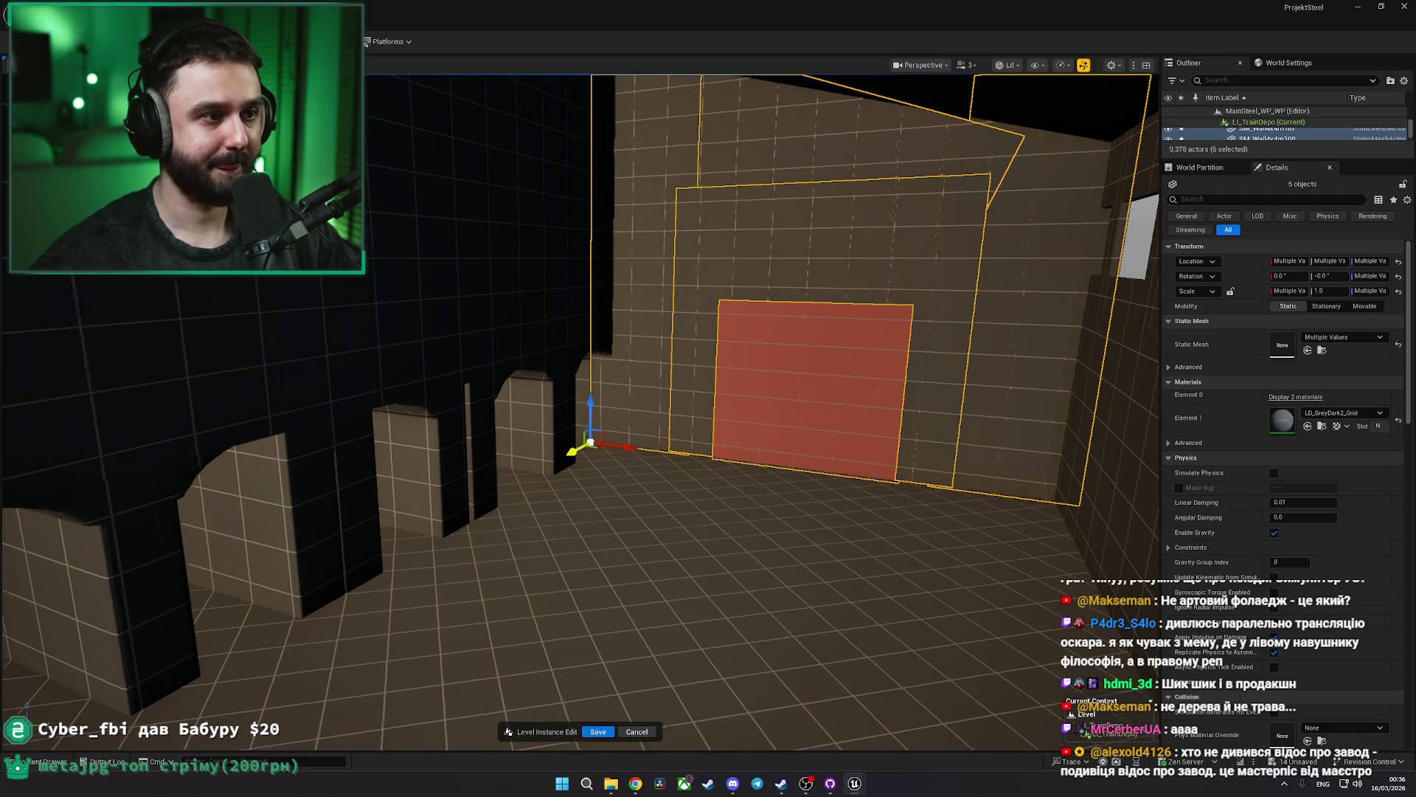
key(Escape)
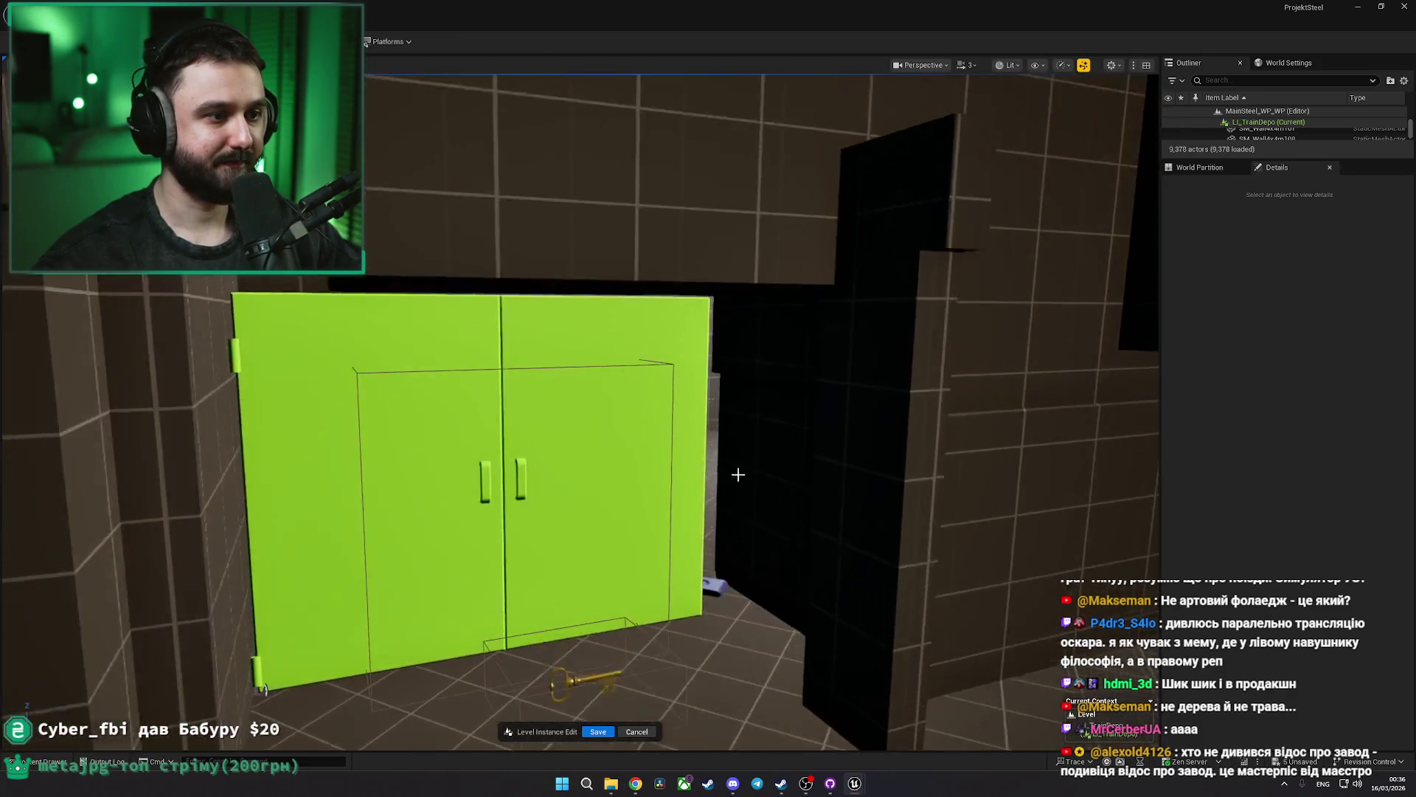
Select the thin dark wall and stair-side box, then the wall beside the green door
click(737, 474)
key(f)
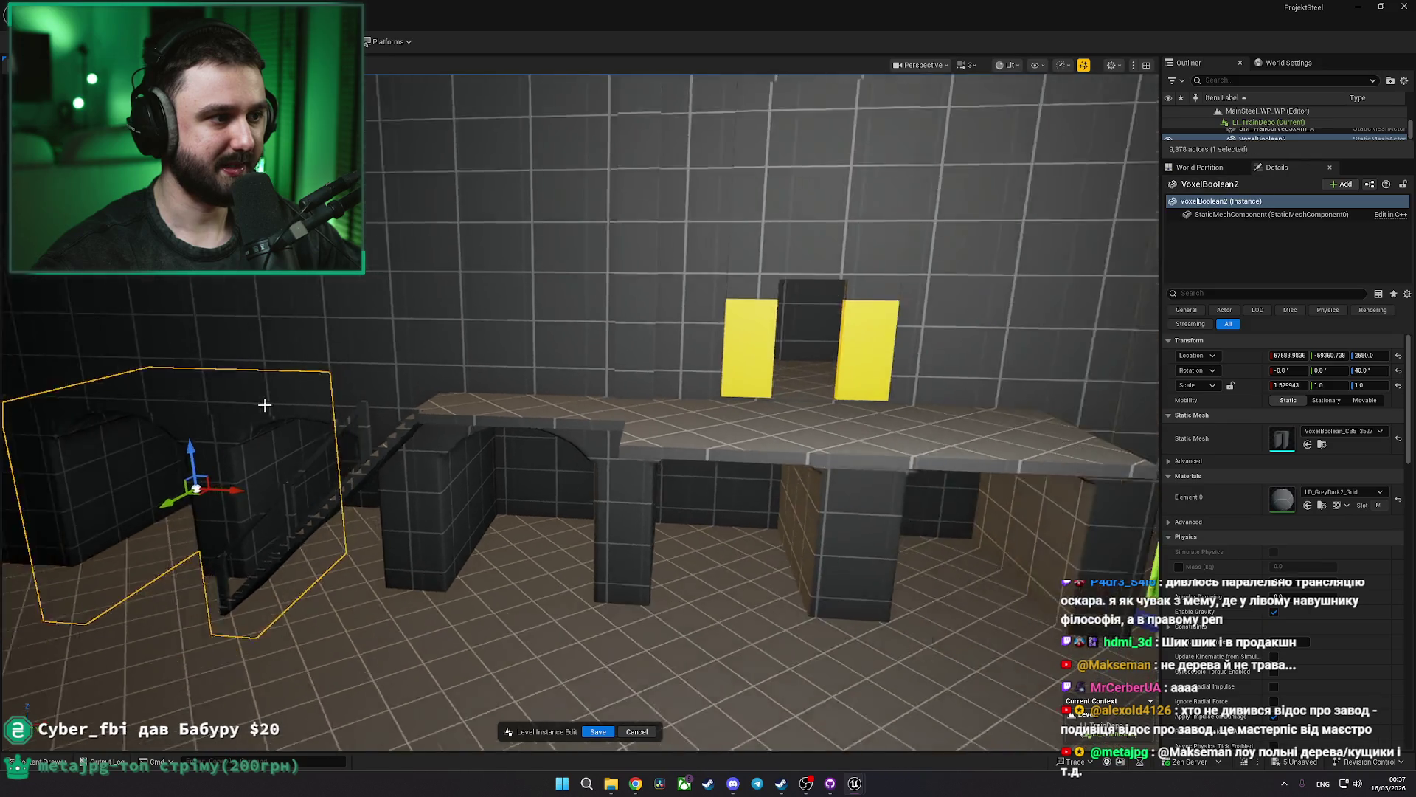
scroll(265, 405, down, 2)
ctrl+click(435, 464)
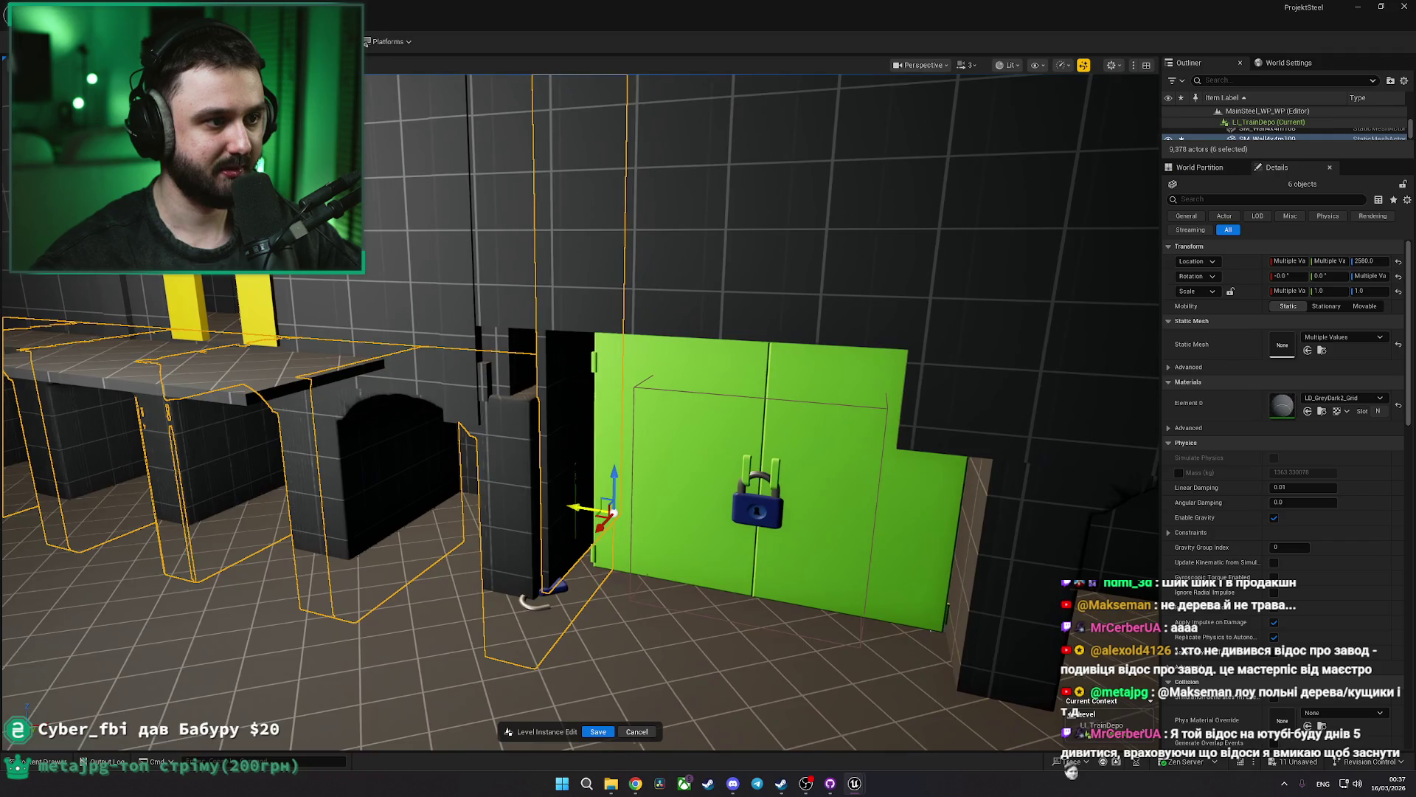
drag(738, 442, 709, 443)
click(485, 391)
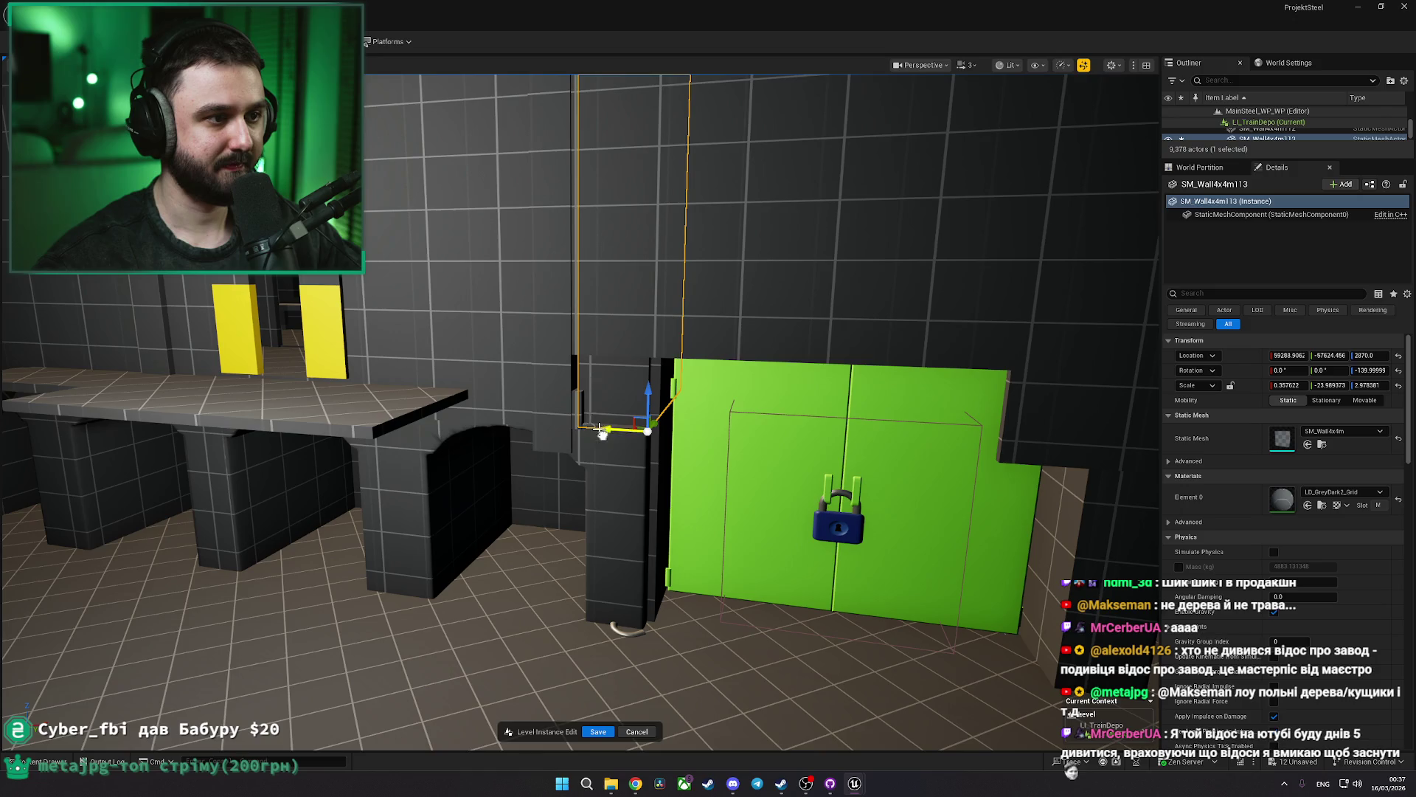
Restore SM_Wall4x4m96 with undo and slide it along X over the doorway
key(ctrl+z)
key(ctrl+z)
key(ctrl+z)
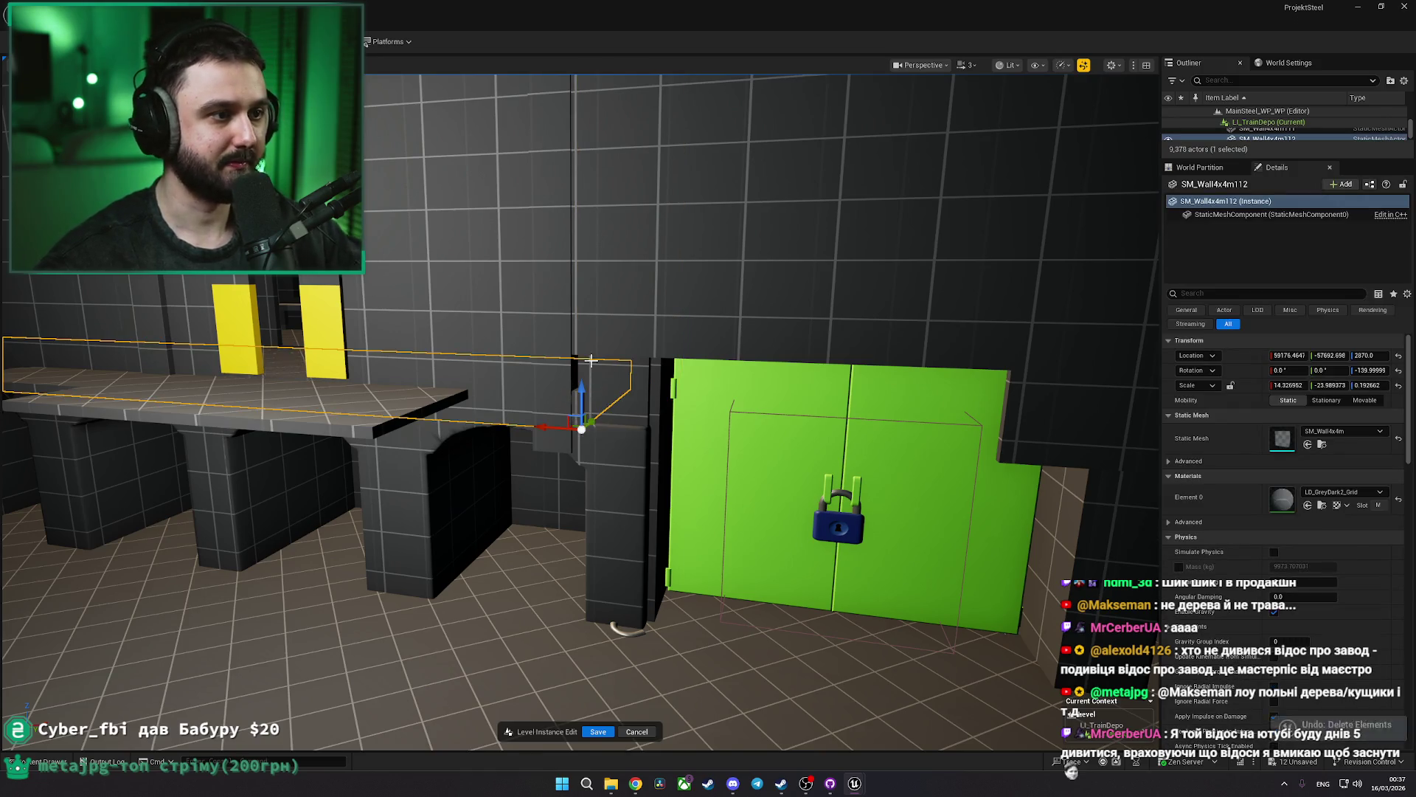
mouse_move(605, 378)
mouse_down()
mouse_move(648, 339)
mouse_move(777, 417)
mouse_move(857, 401)
mouse_up()
click(777, 417)
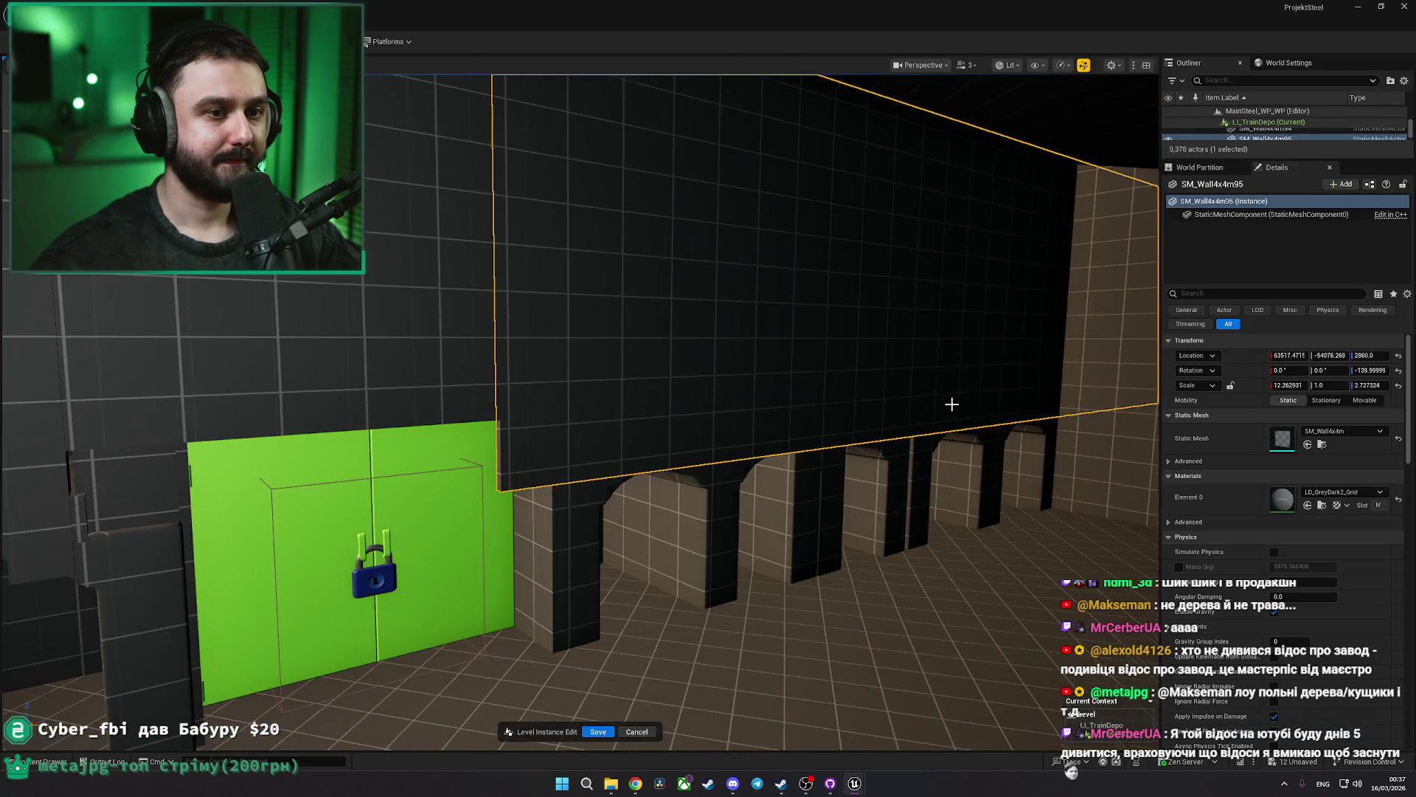
mouse_move(952, 404)
mouse_down()
mouse_move(949, 427)
mouse_move(886, 429)
mouse_move(639, 386)
mouse_up()
click(609, 383)
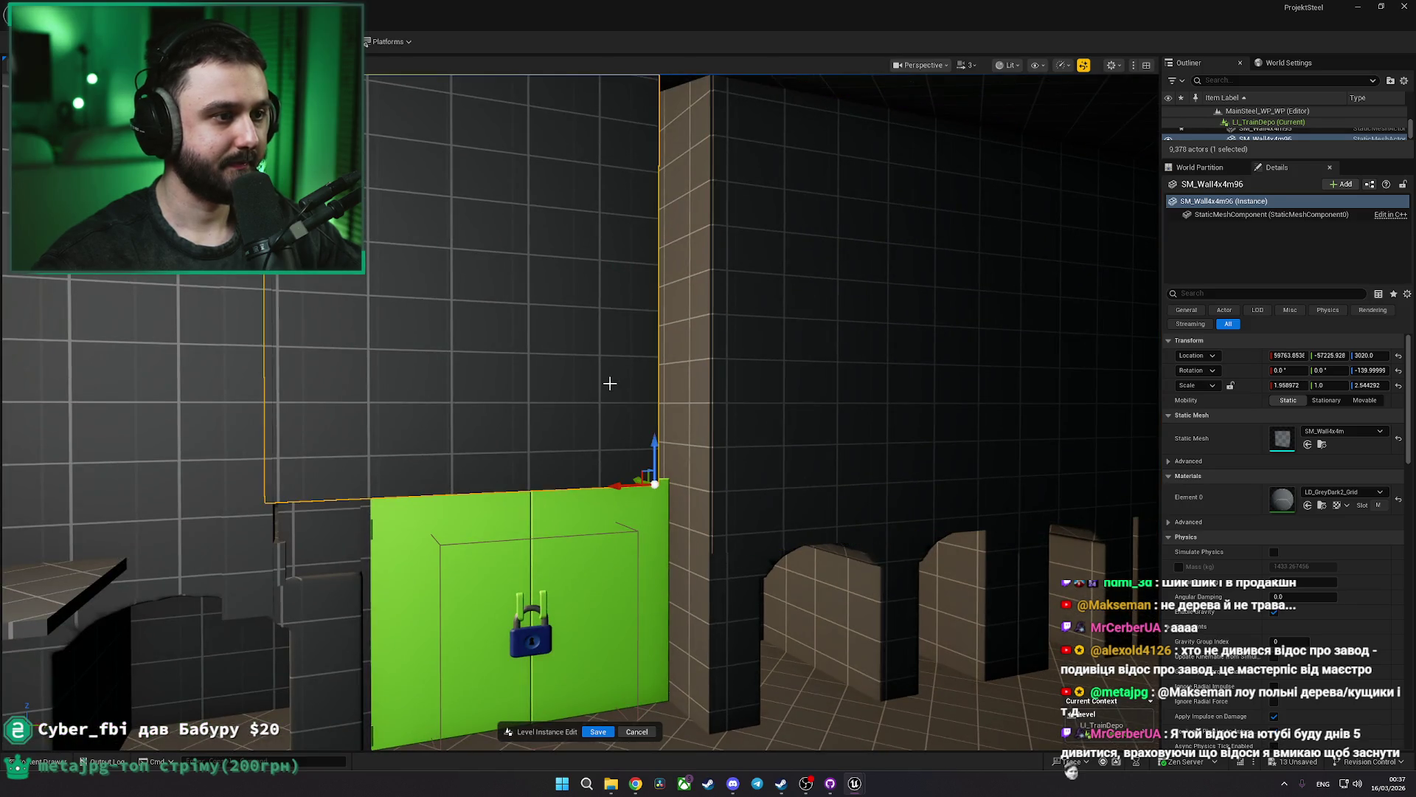
drag(612, 485, 676, 483)
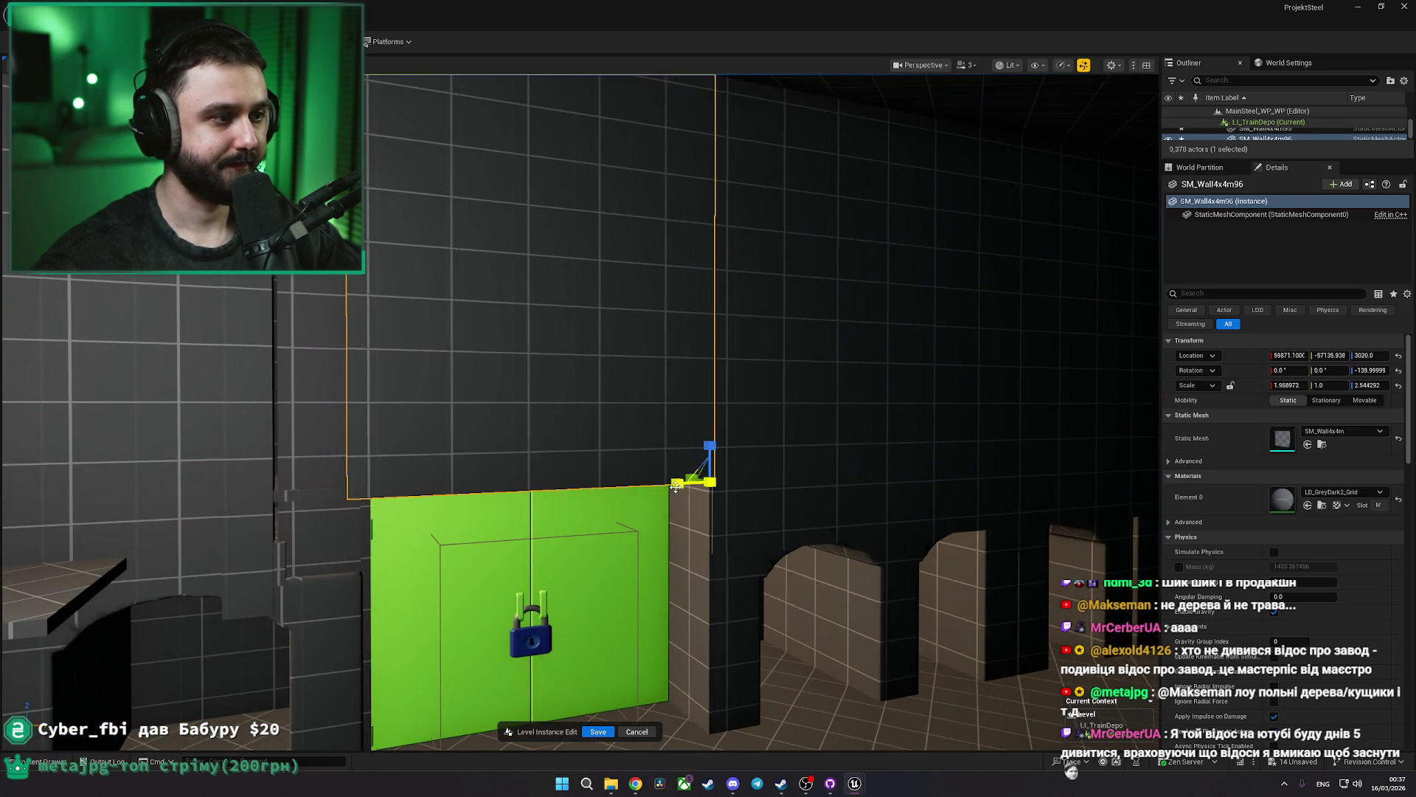
mouse_move(374, 544)
mouse_down()
mouse_move(399, 491)
mouse_move(427, 531)
mouse_move(516, 487)
mouse_move(476, 489)
mouse_move(443, 466)
mouse_up()
click(399, 491)
Clear the selection and select the 12-mesh overhead beam above the tracks
key(Escape)
click(516, 428)
drag(516, 428, 576, 441)
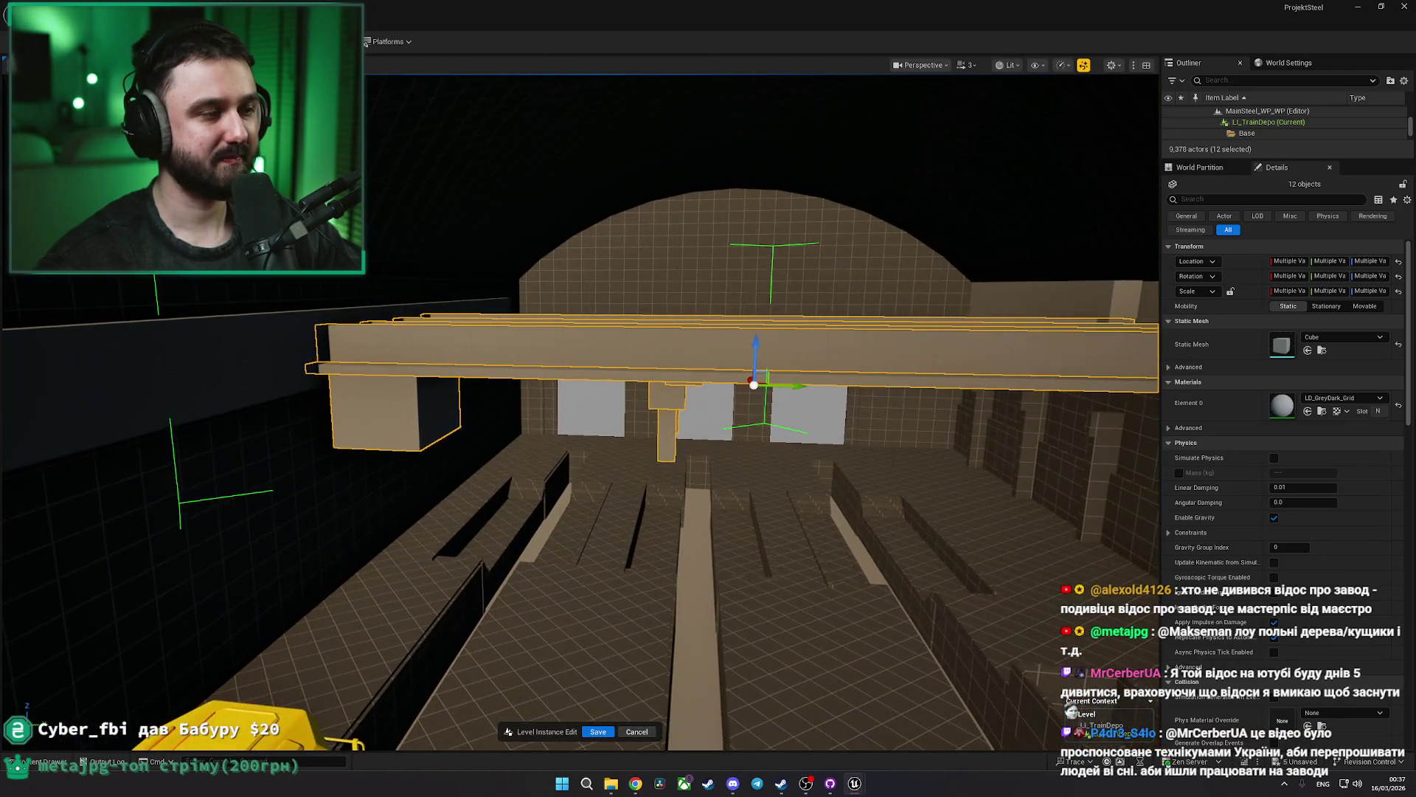